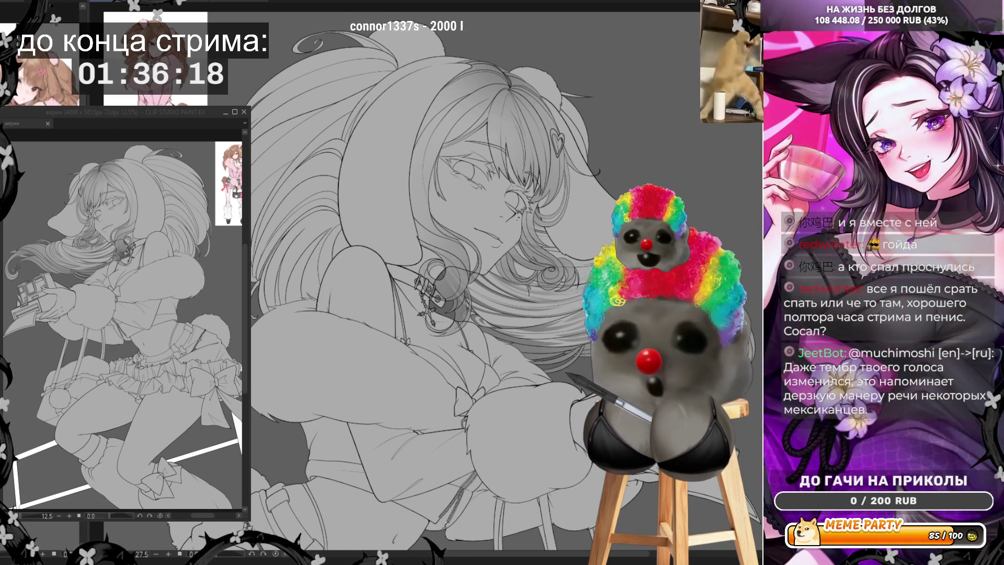
Zoom from the full figure onto her face and turn off the horizontal canvas flip
key("ctrl+minus")
scroll(470, 345, "down", 2)
scroll(470, 345, "up", 3)
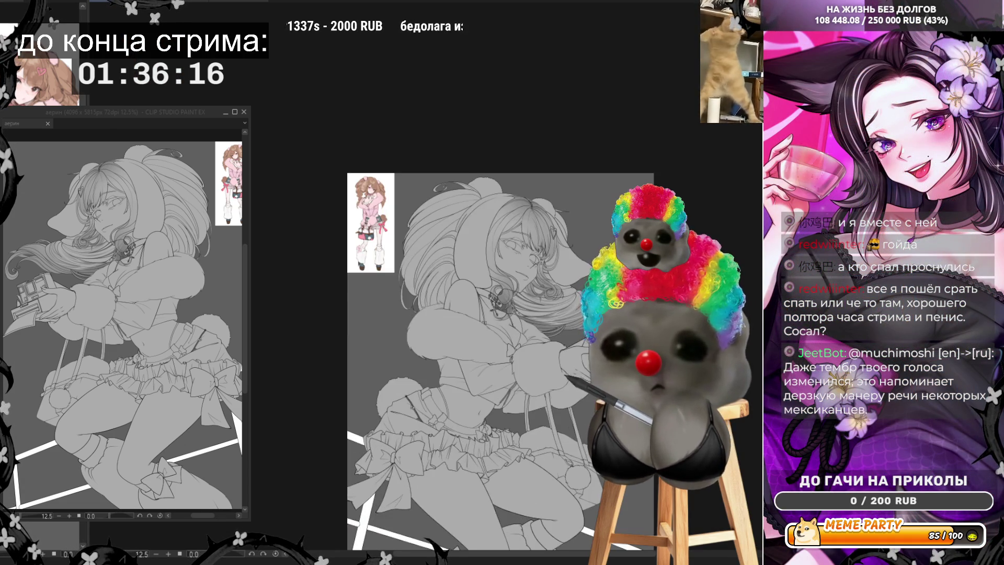
key("ctrl+plus")
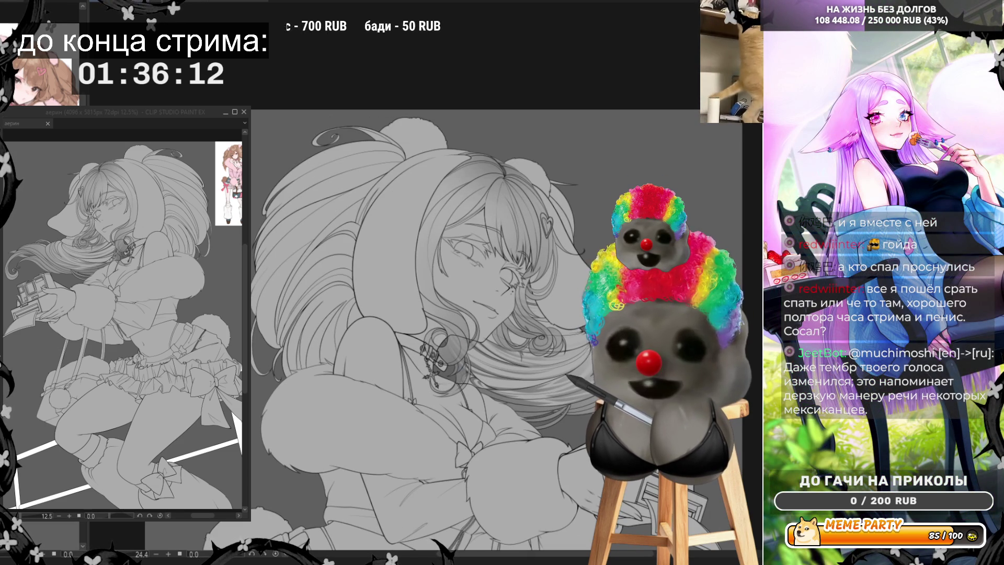
key("ctrl+plus")
key("ctrl+plus")
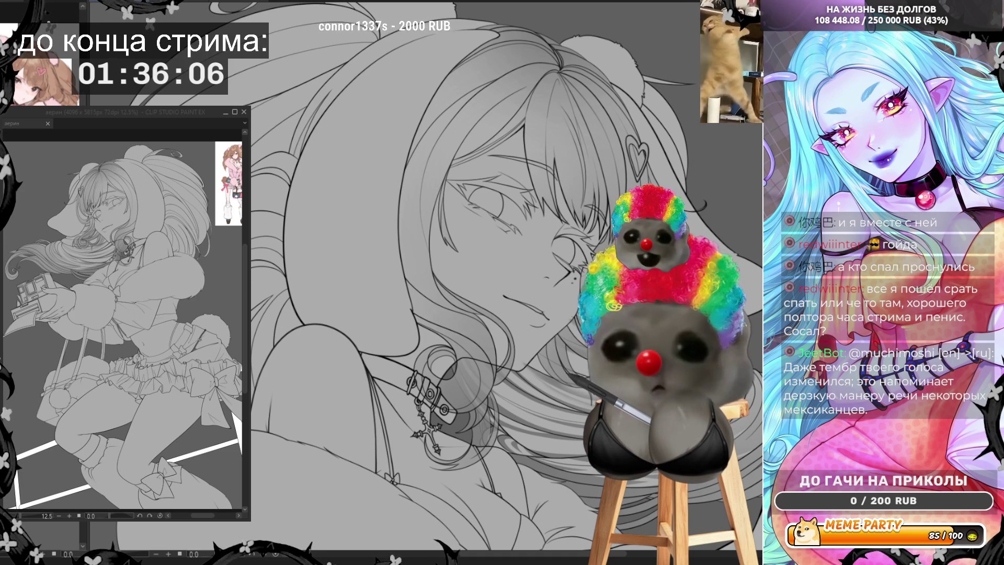
scroll(418, 288, "down", 2)
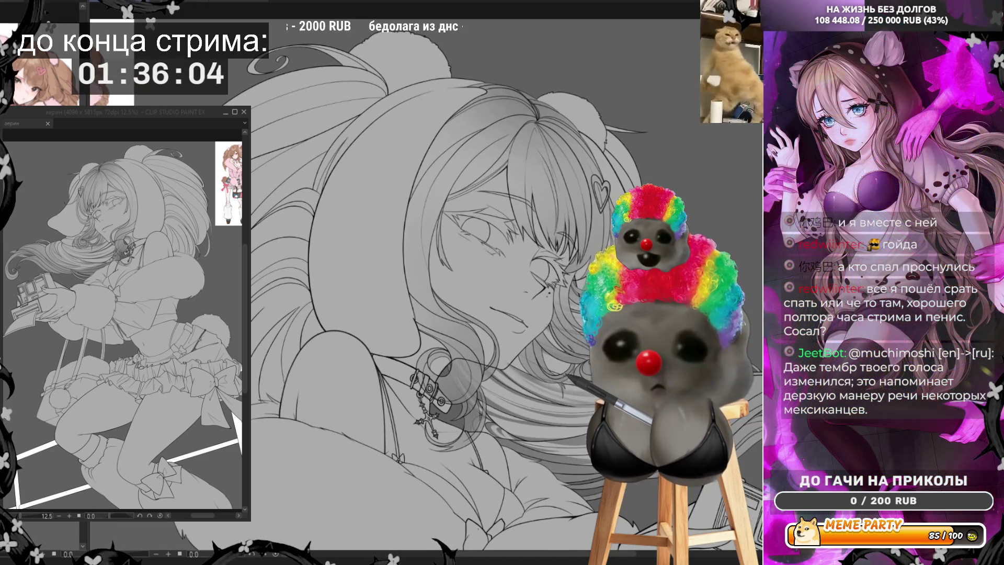
key("h")
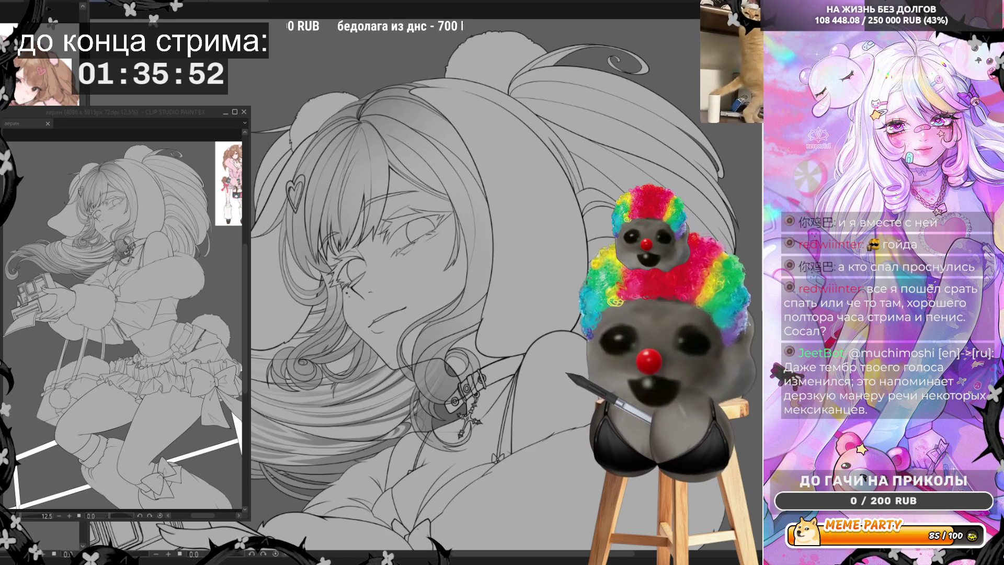
Pan up to the hair curls below her face and rotate the view about 50° clockwise
mouse_move(308, 302)
left_mouse_down()
mouse_move(352, 366)
mouse_move(261, 350)
left_mouse_up()
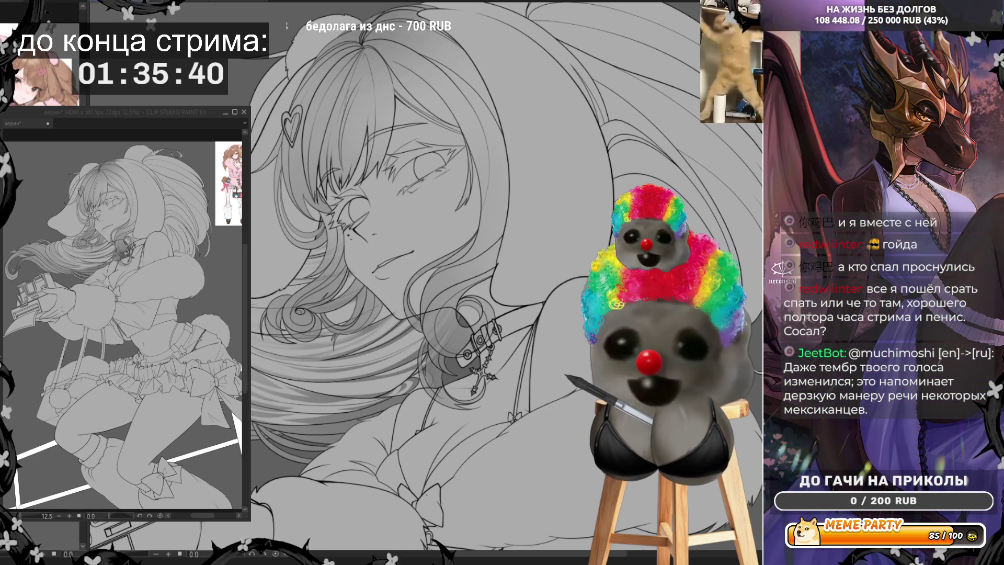
left_click_drag(453, 275, 246, 314)
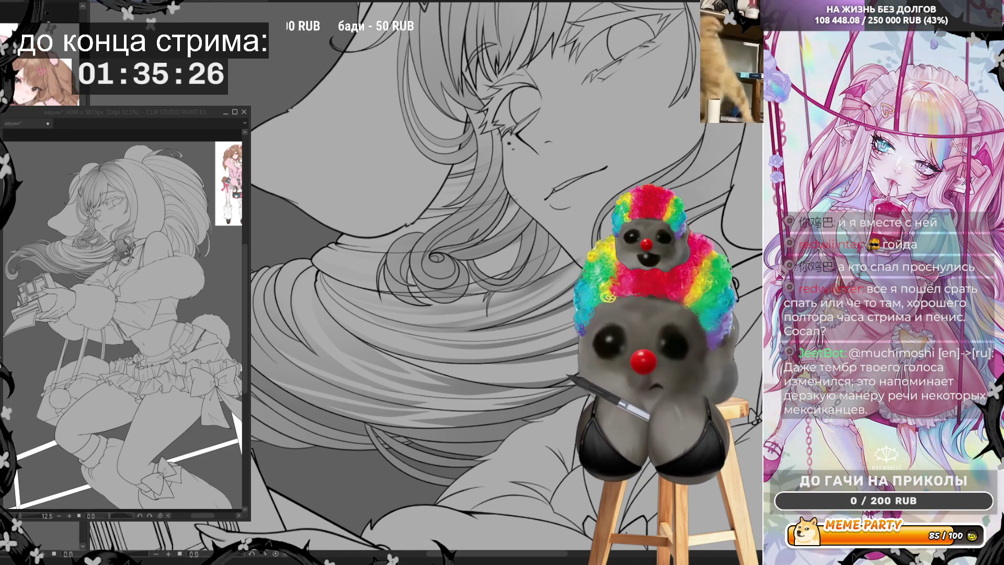
key("asciicircum")
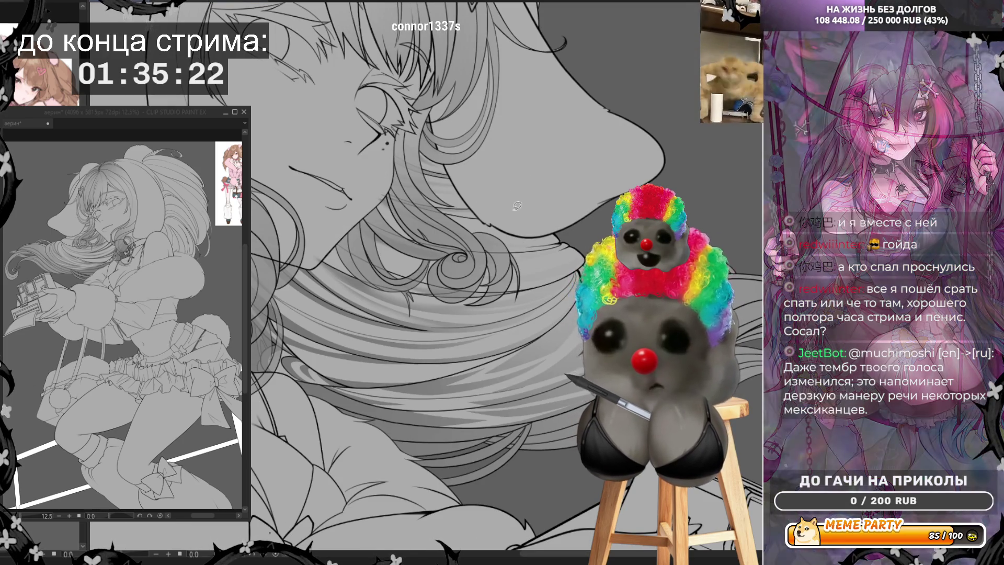
key("asciicircum")
key("minus")
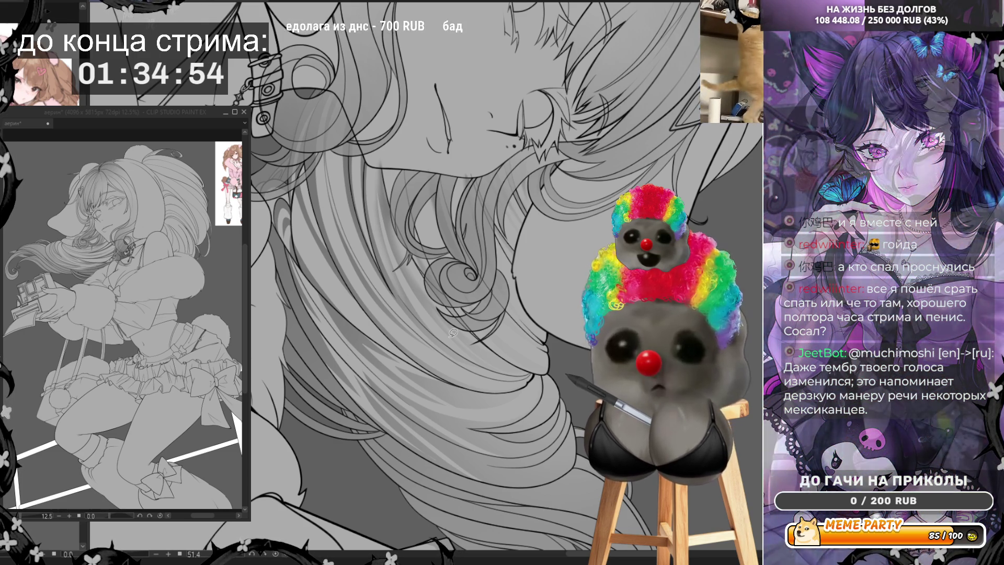
left_click(272, 555)
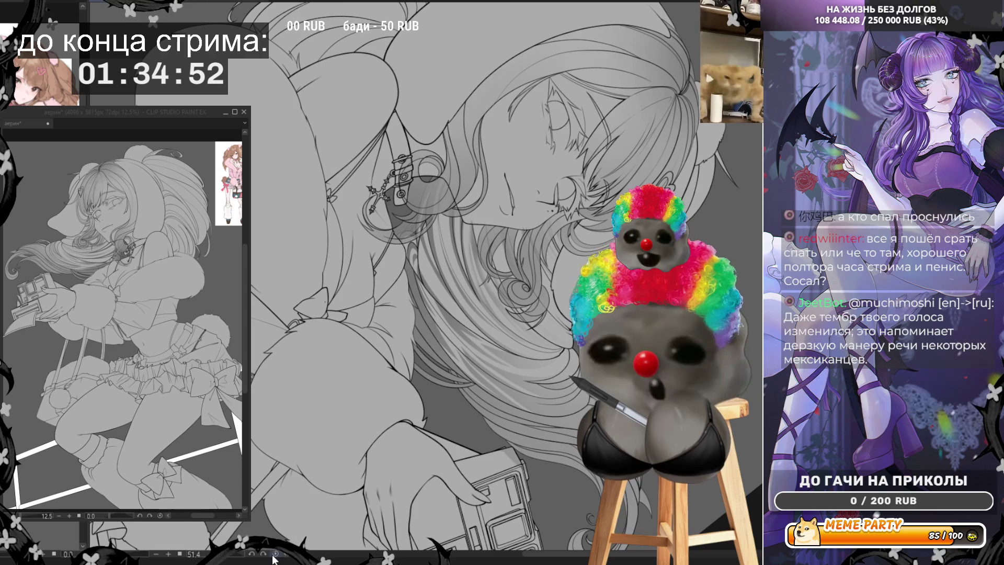
Reset the view rotation to upright and zoom out to show the lineart beside the colour reference
left_click(273, 556)
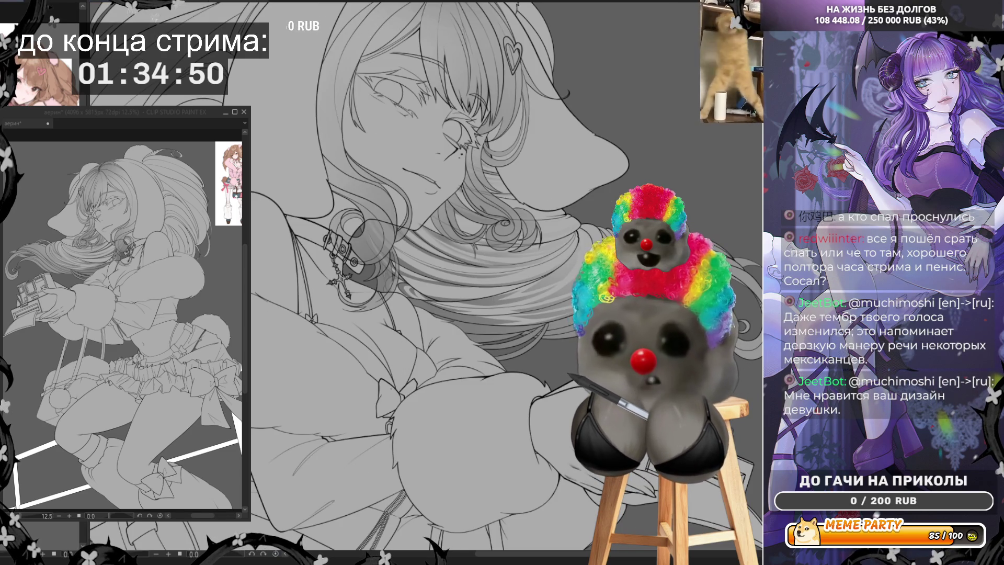
scroll(555, 262, "down", 3)
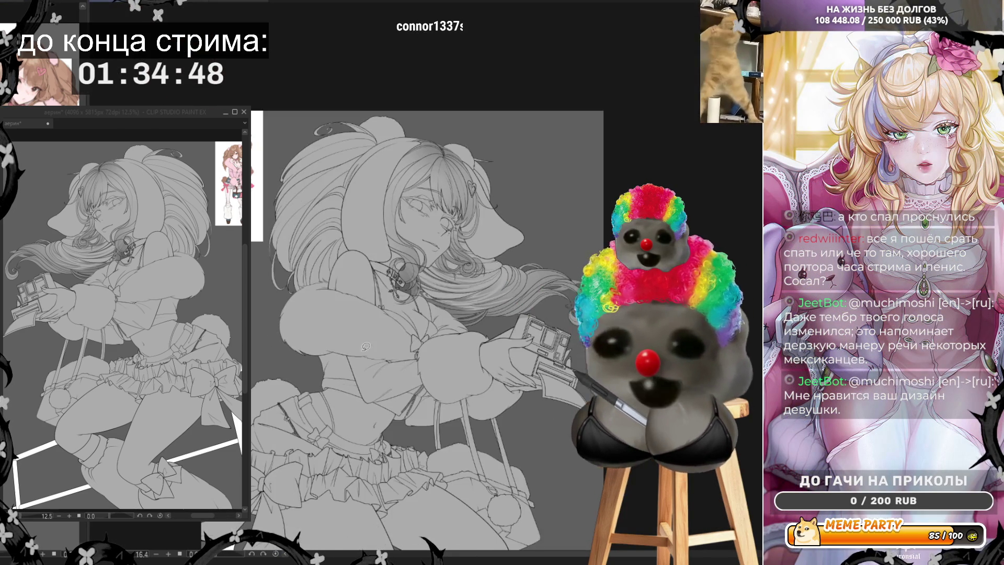
scroll(553, 179, "down", 2)
scroll(554, 179, "up", 5)
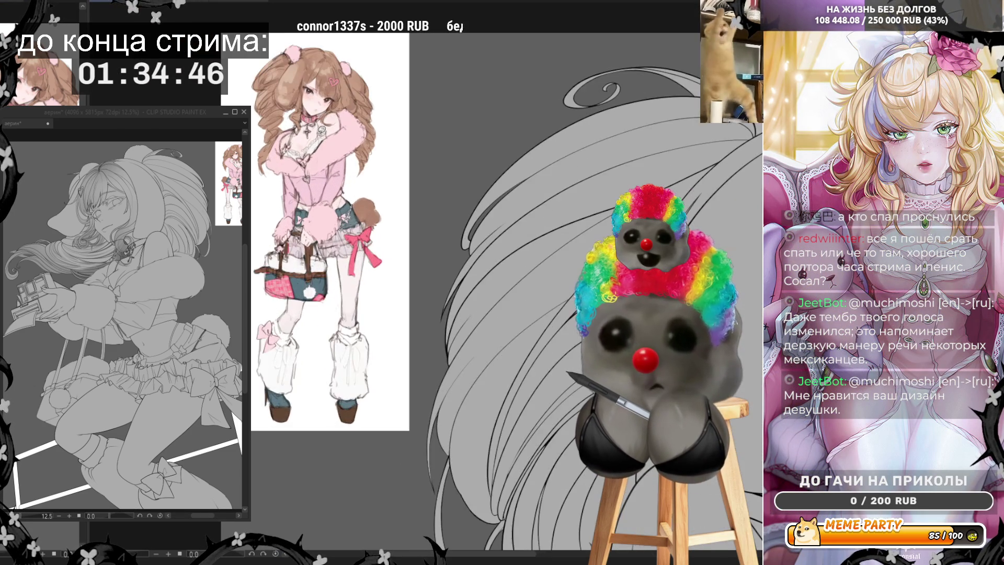
scroll(753, 252, "down", 3)
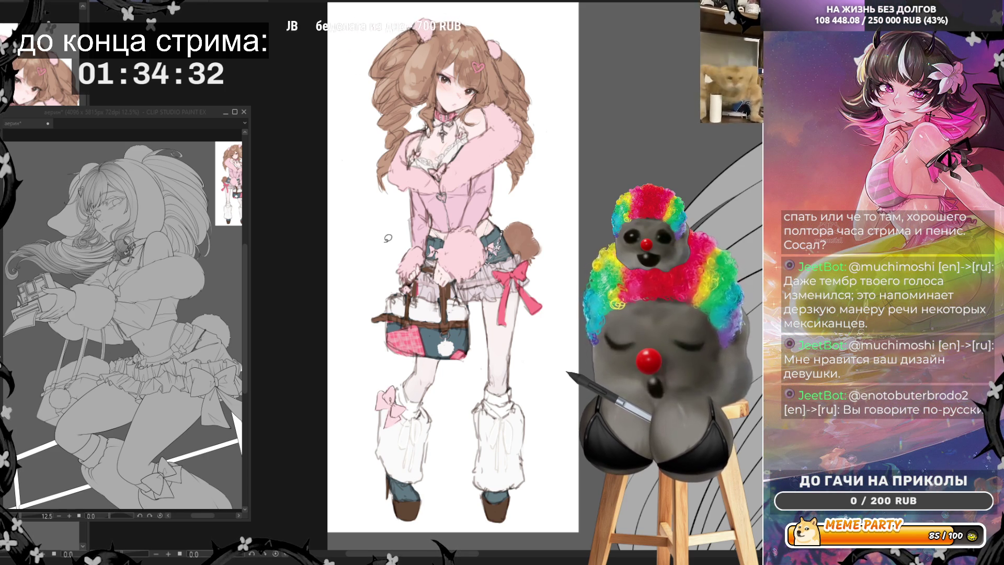
scroll(387, 238, "down", 2)
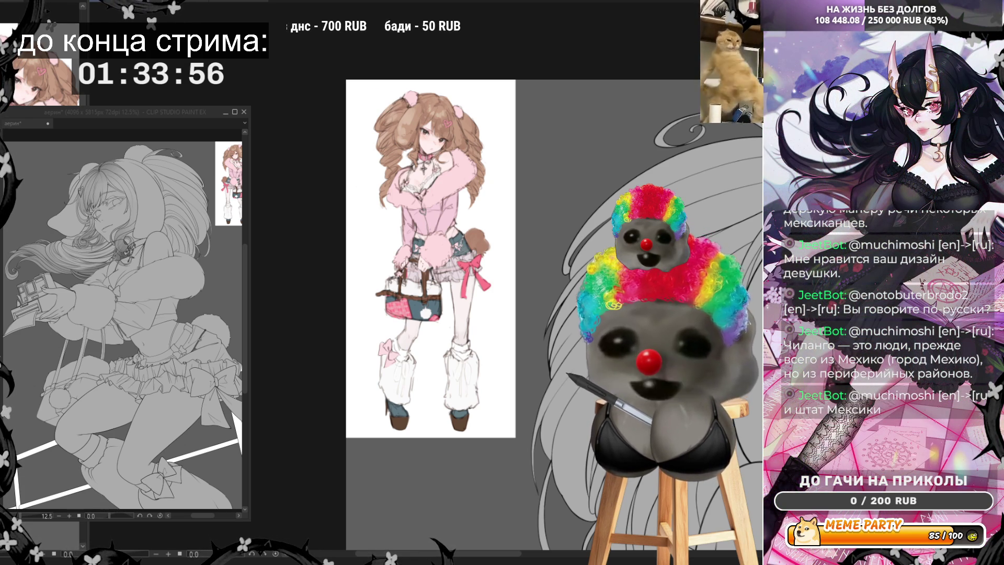
scroll(730, 220, "down", 5)
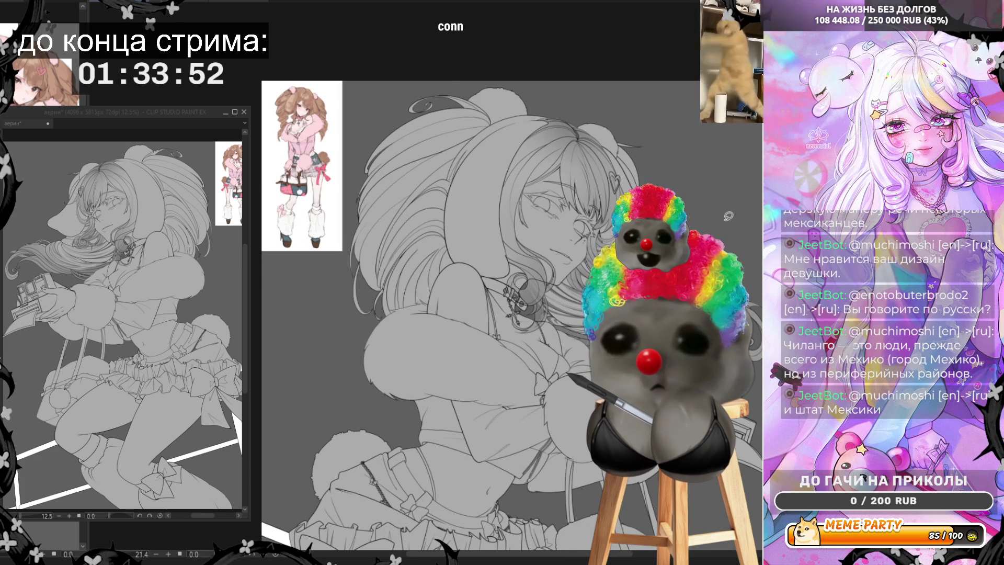
Zoom in from her face to the hair curls near her neck
scroll(728, 216, "up", 3)
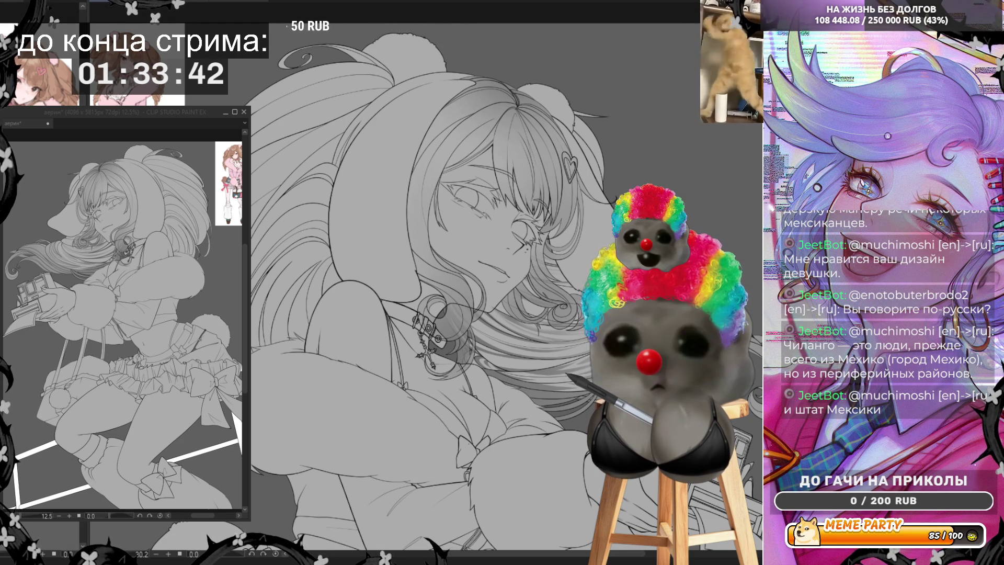
scroll(423, 298, "up", 5)
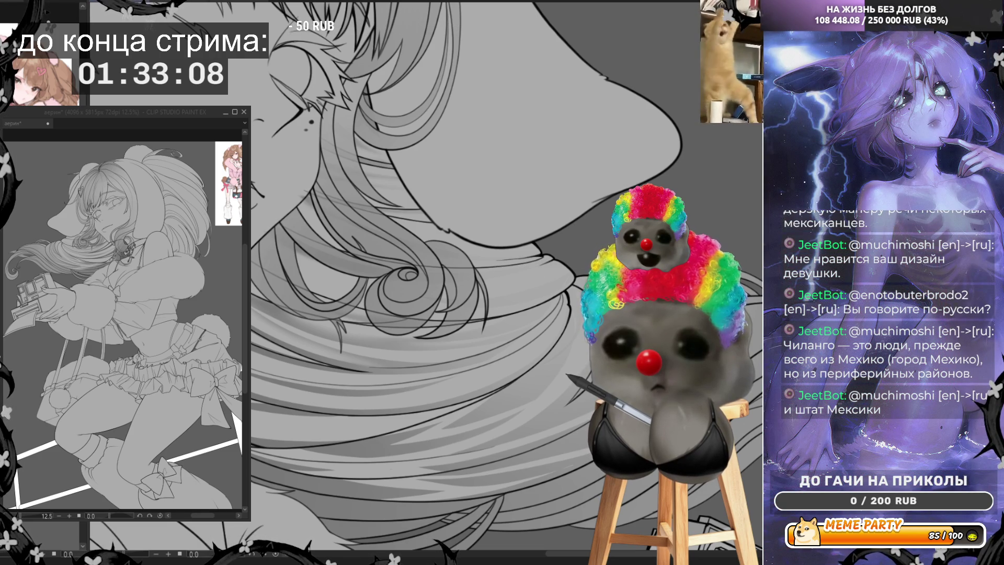
Rotate the view so her face sits upper right, then lasso an area of the chin hair
mouse_move(471, 366)
left_mouse_down()
mouse_move(497, 343)
mouse_move(438, 361)
left_mouse_up()
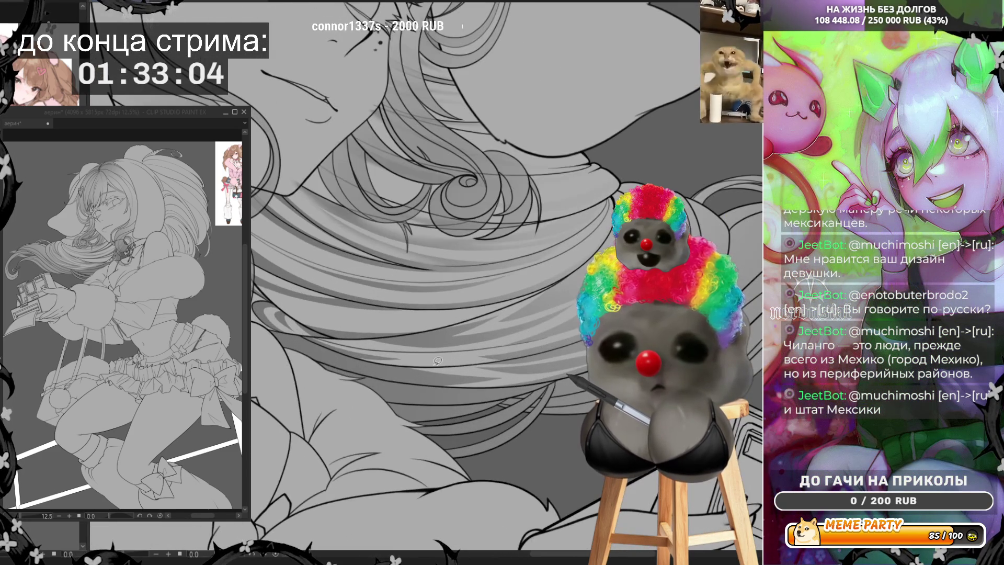
mouse_move(423, 327)
left_mouse_down()
mouse_move(400, 342)
mouse_move(570, 220)
left_mouse_up()
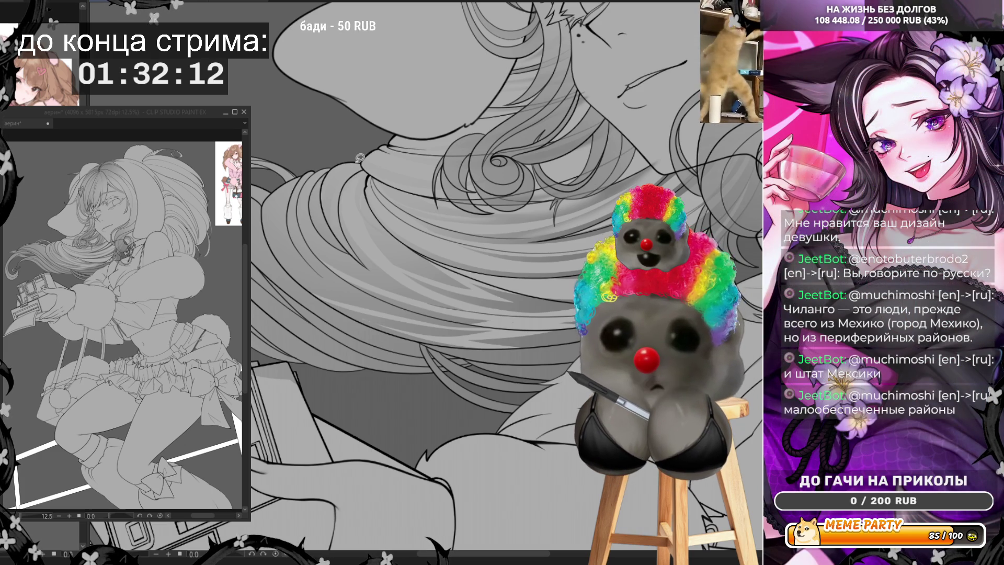
left_click_drag(332, 199, 346, 227)
left_click_drag(330, 189, 363, 153)
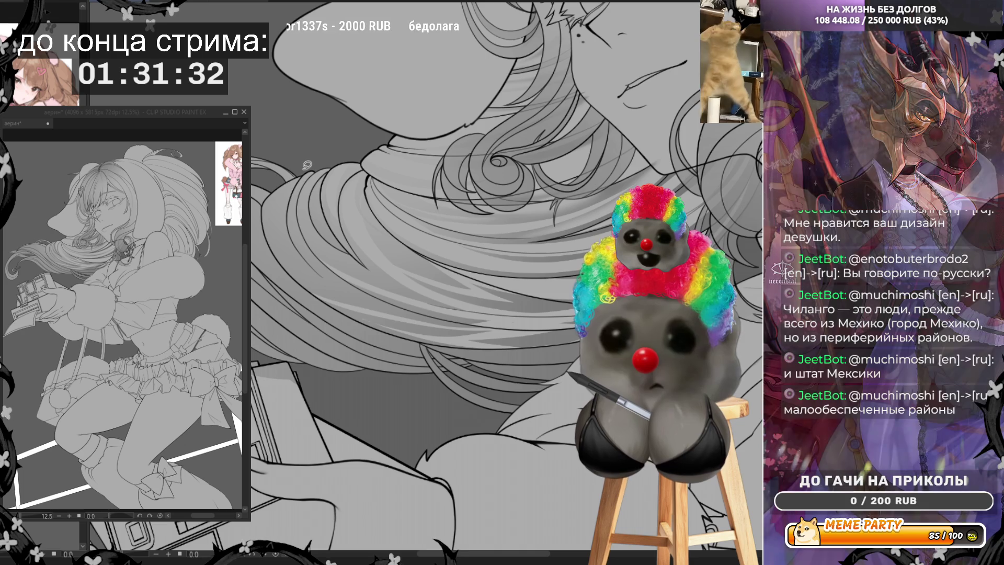
Try a short strand and a long curving strand on the curled hair, undoing both
key("ctrl+z")
mouse_move(313, 165)
left_mouse_down()
mouse_move(289, 210)
mouse_move(320, 272)
left_mouse_up()
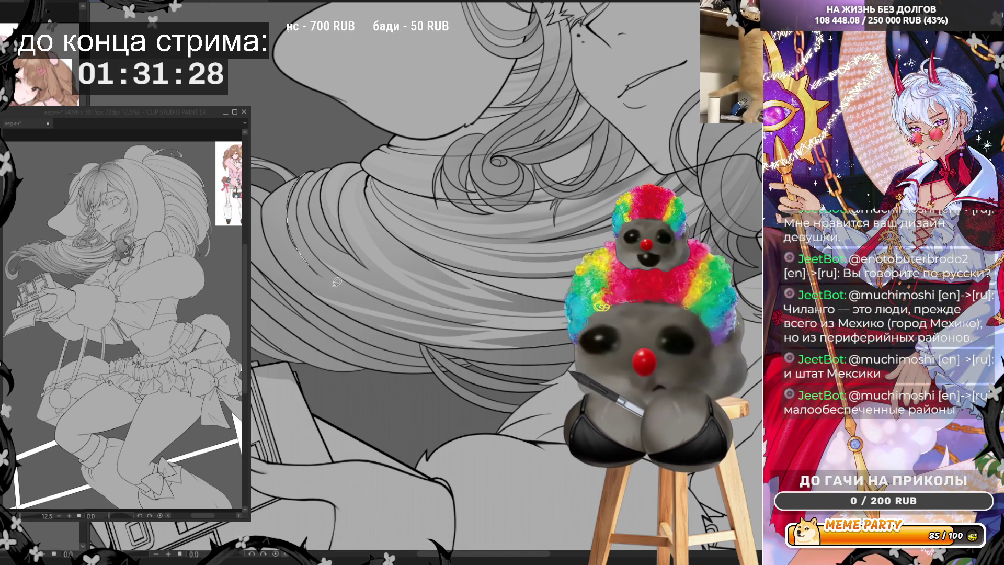
key("ctrl+z")
key("ctrl+z")
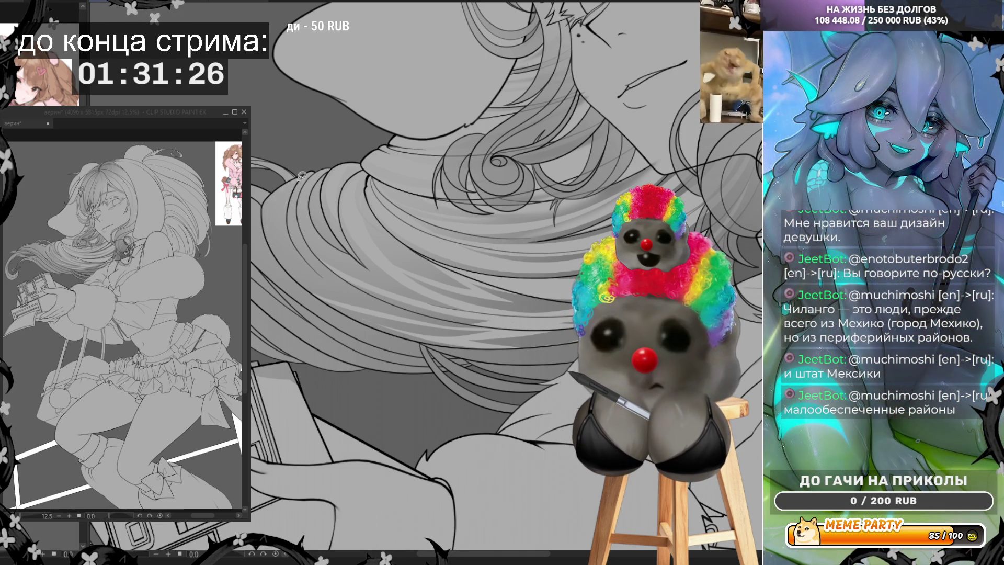
mouse_move(305, 170)
left_mouse_down()
mouse_move(273, 205)
mouse_move(282, 251)
mouse_move(340, 287)
mouse_move(386, 297)
left_mouse_up()
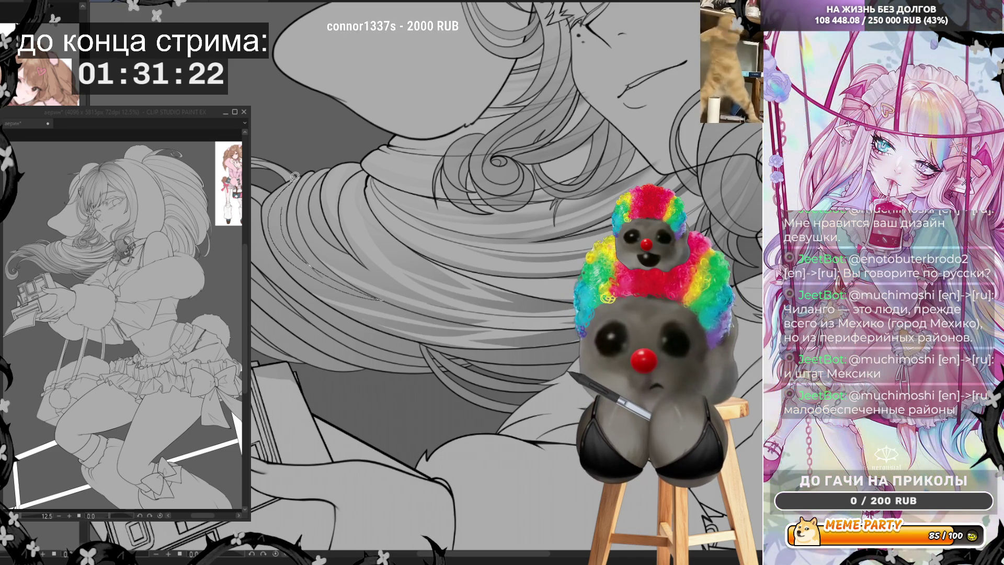
key("ctrl+z")
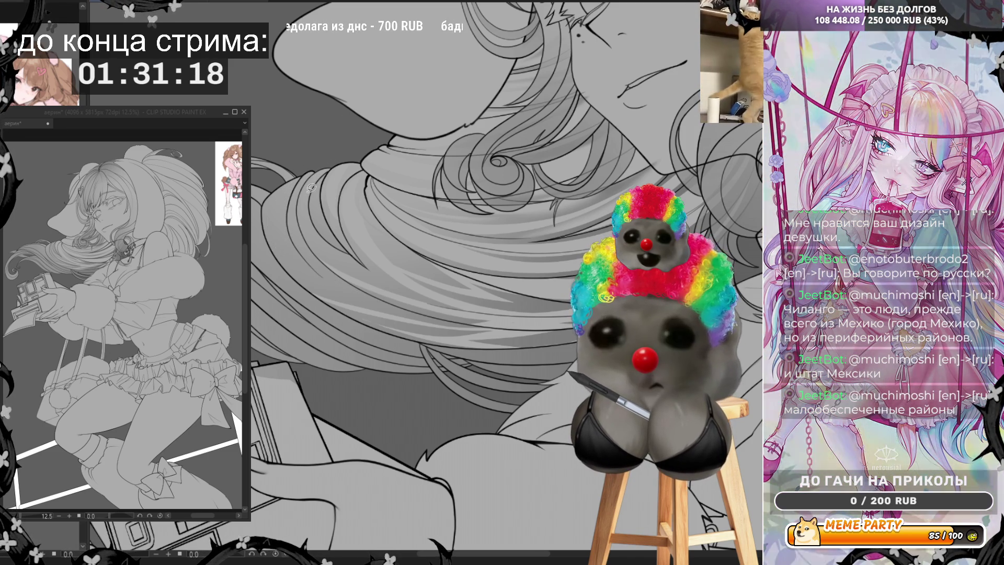
scroll(426, 275, "right", 3)
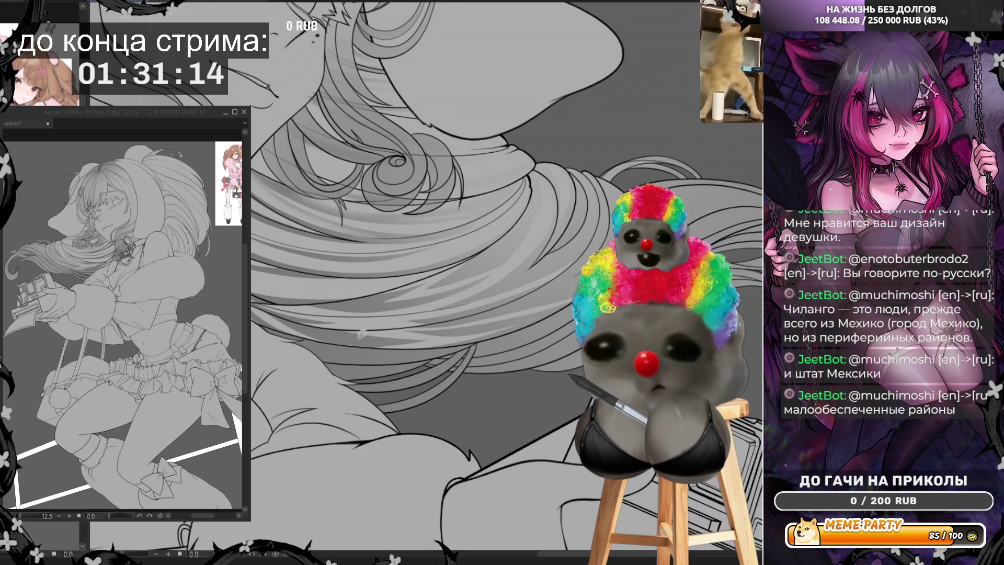
Try several more strand lines along the hair, undo them, and leave a tiny dash mark
left_click_drag(303, 331, 418, 340)
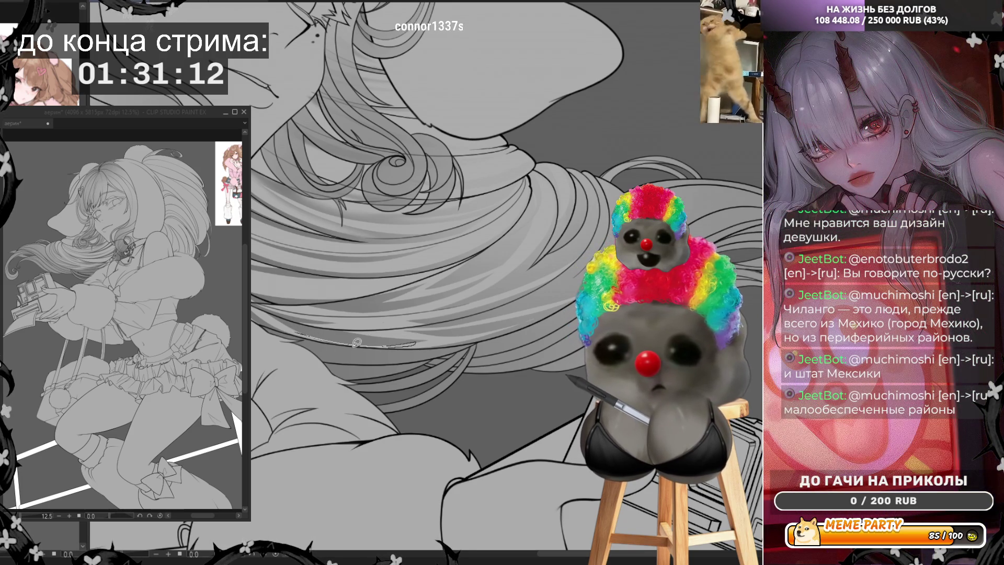
key("ctrl+z")
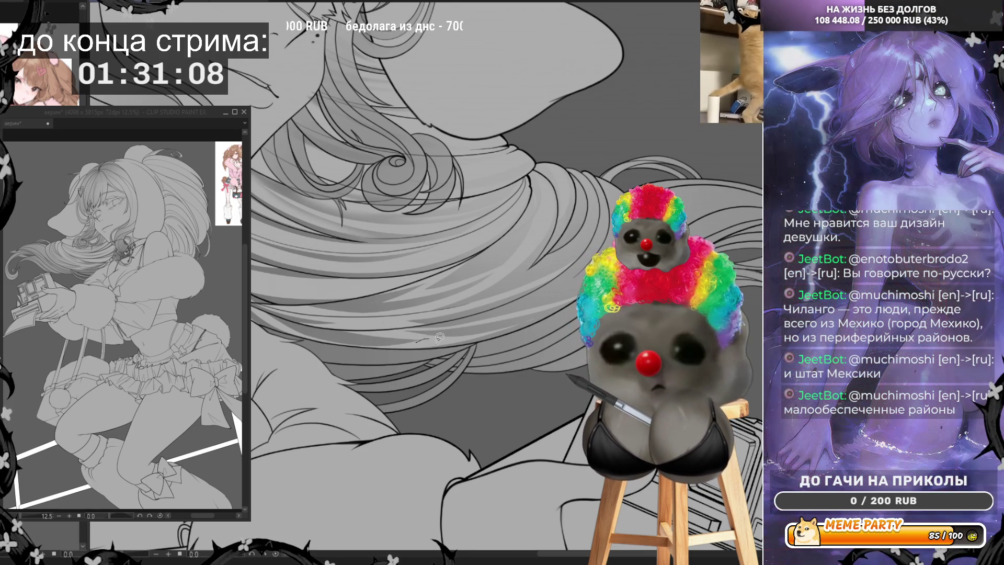
left_click_drag(478, 334, 575, 296)
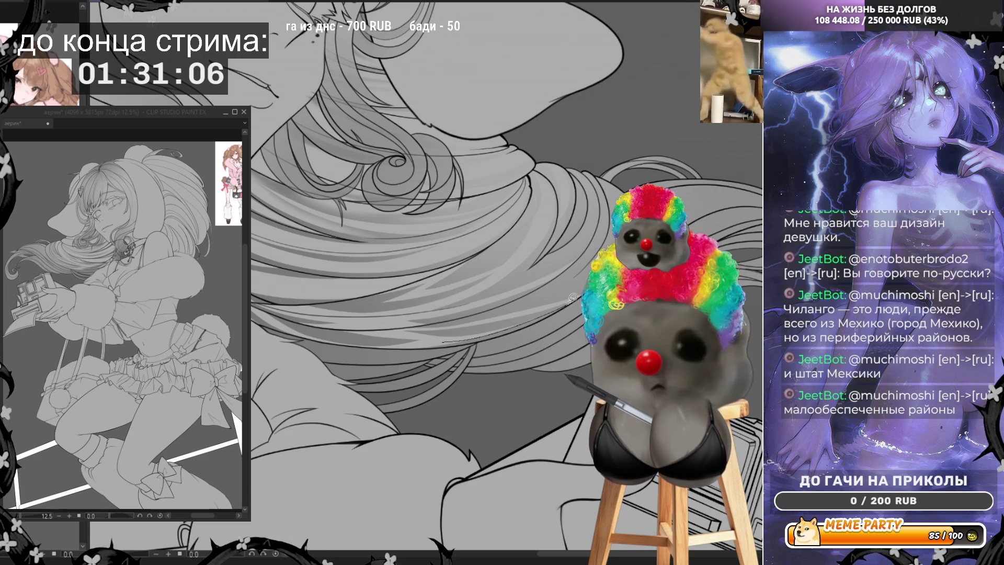
key("ctrl+z")
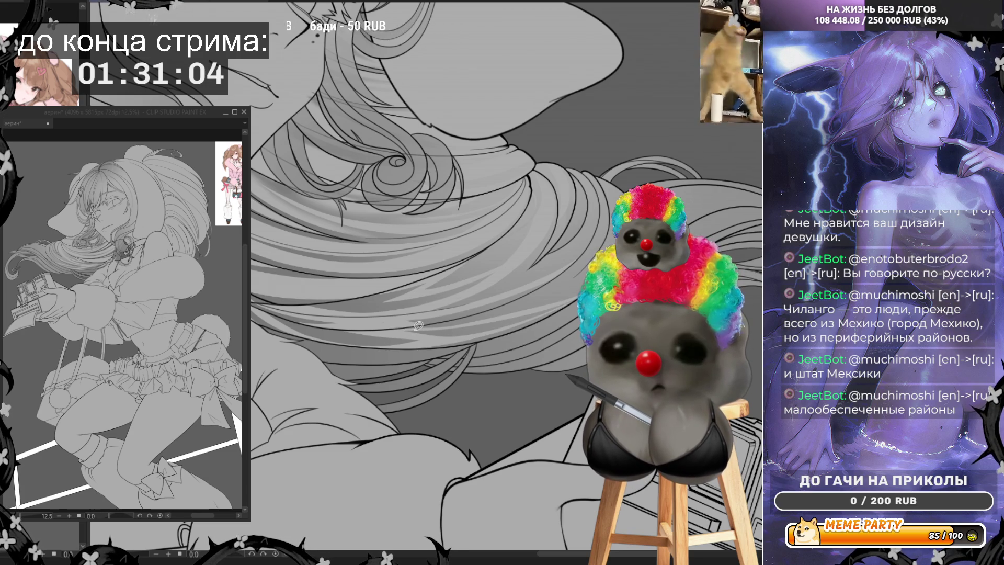
mouse_move(525, 319)
left_mouse_down()
mouse_move(435, 338)
mouse_move(395, 331)
mouse_move(553, 279)
left_mouse_up()
key("ctrl+z")
key("ctrl+z")
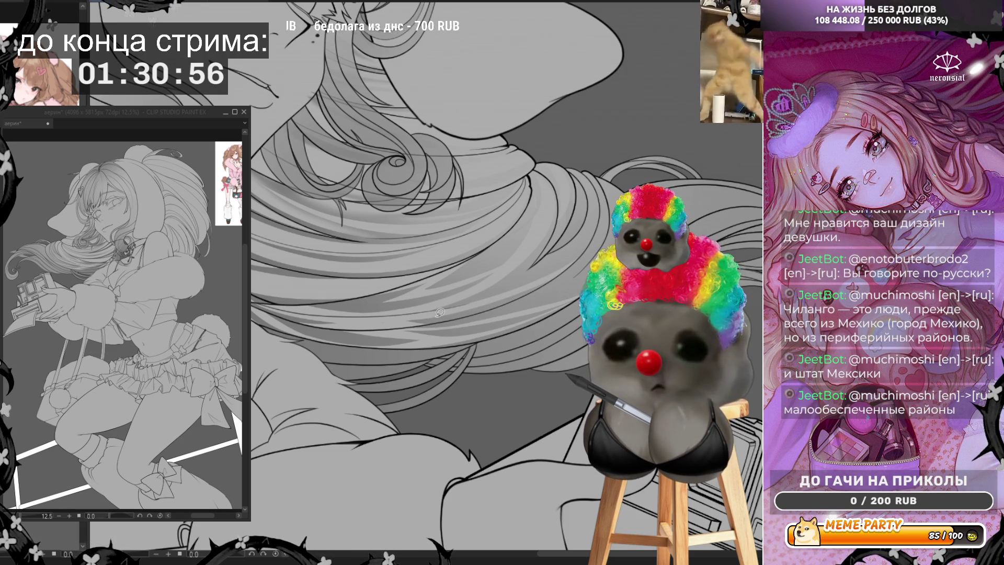
left_click(395, 318)
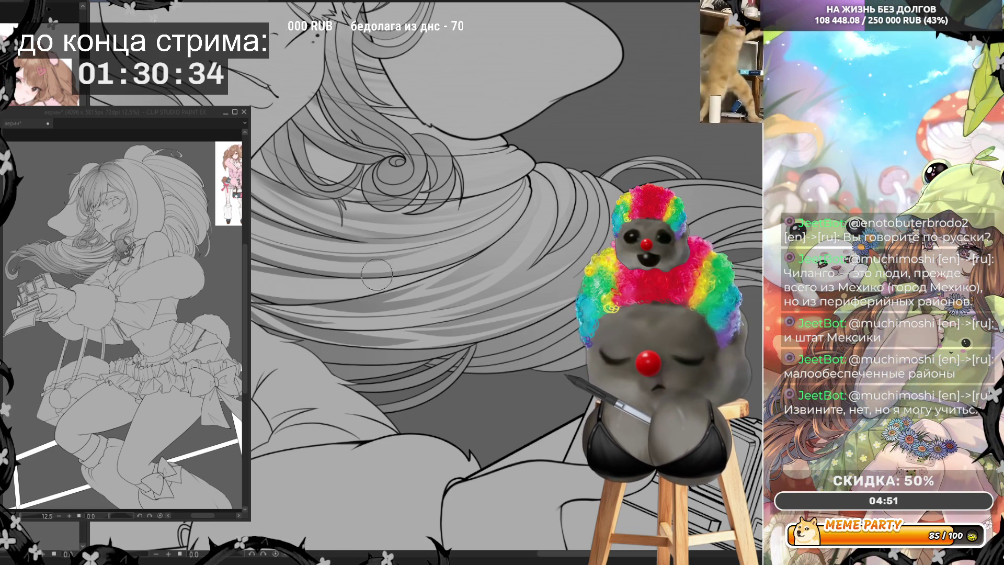
Enlarge the brush, test and undo a thin stroke, then pan to the long flowing hair
key("bracketright")
key("bracketright")
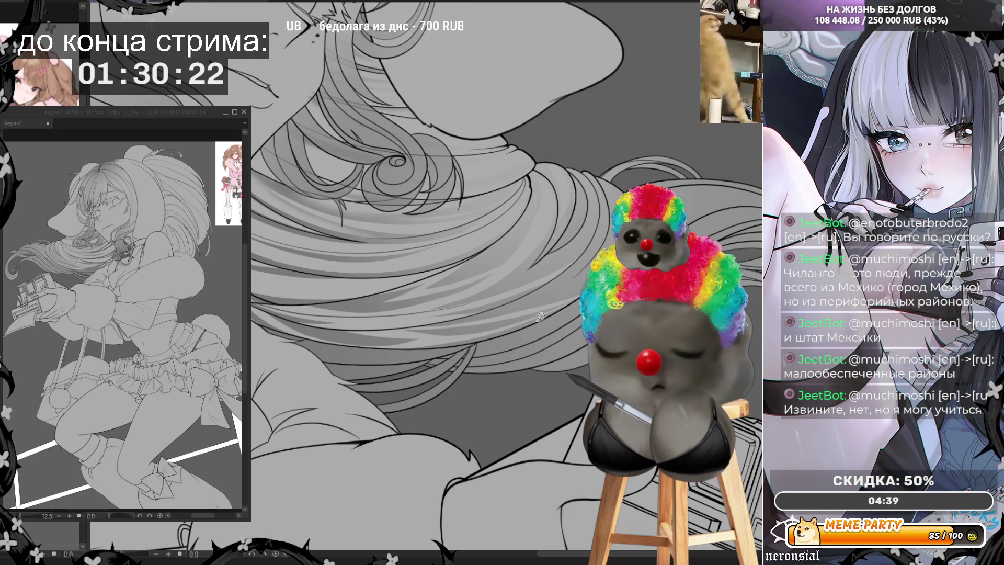
left_click_drag(761, 177, 678, 182)
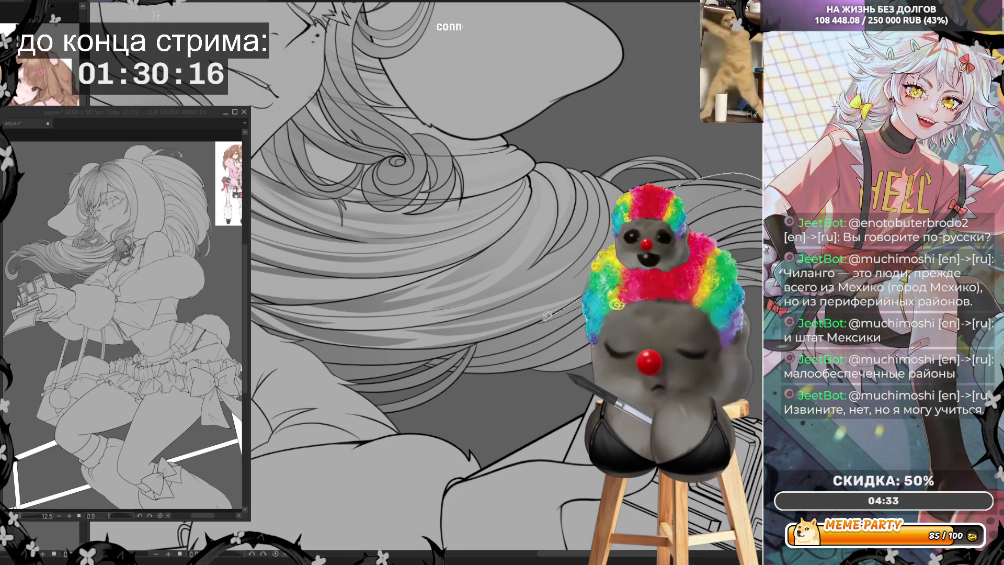
key("ctrl+z")
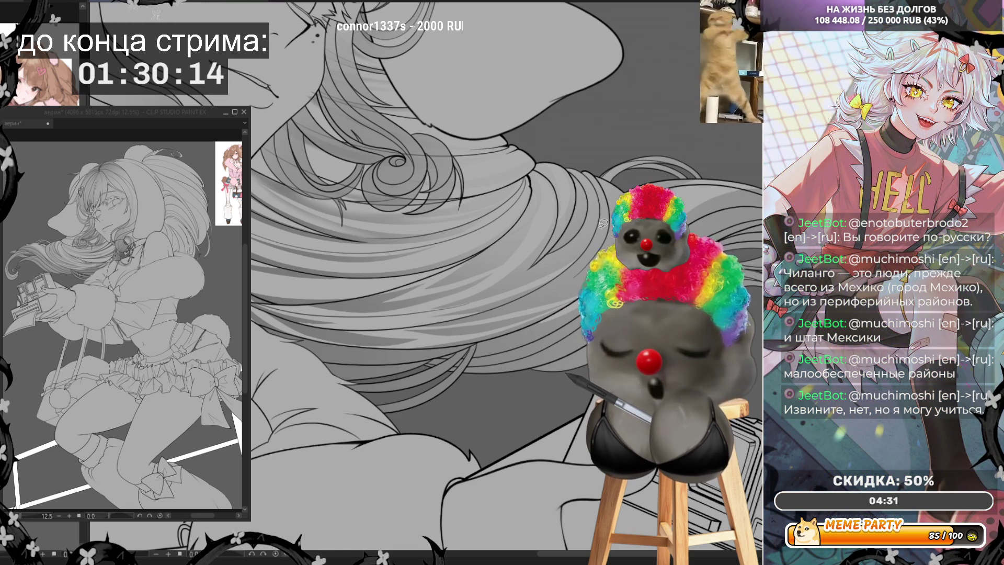
left_click_drag(424, 113, 588, 150)
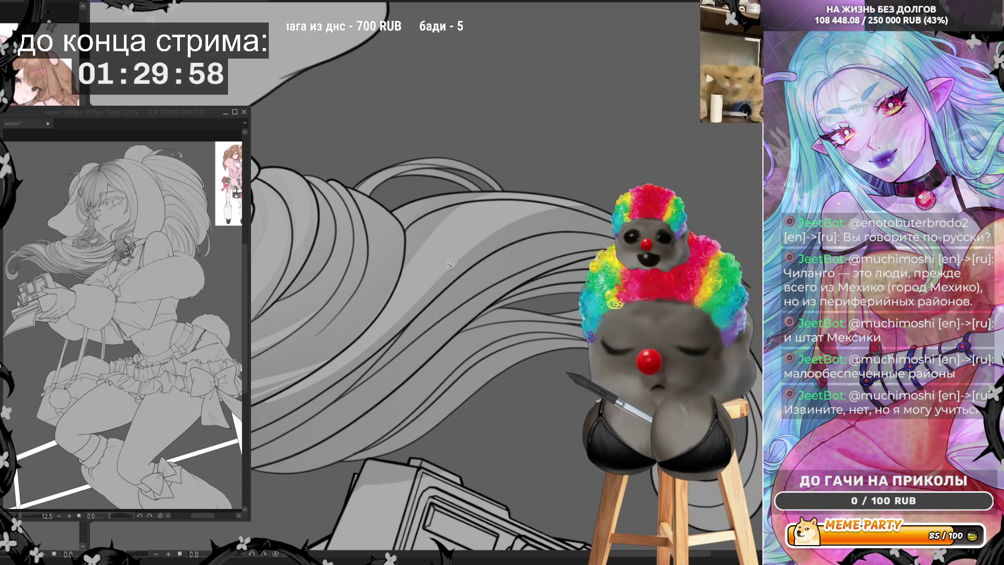
left_click_drag(440, 273, 497, 243)
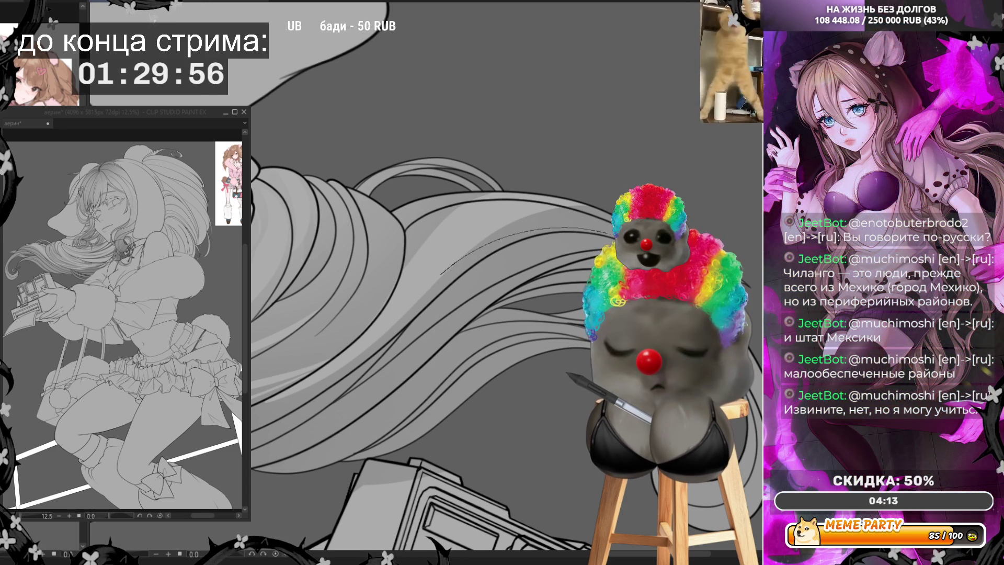
key("ctrl+z")
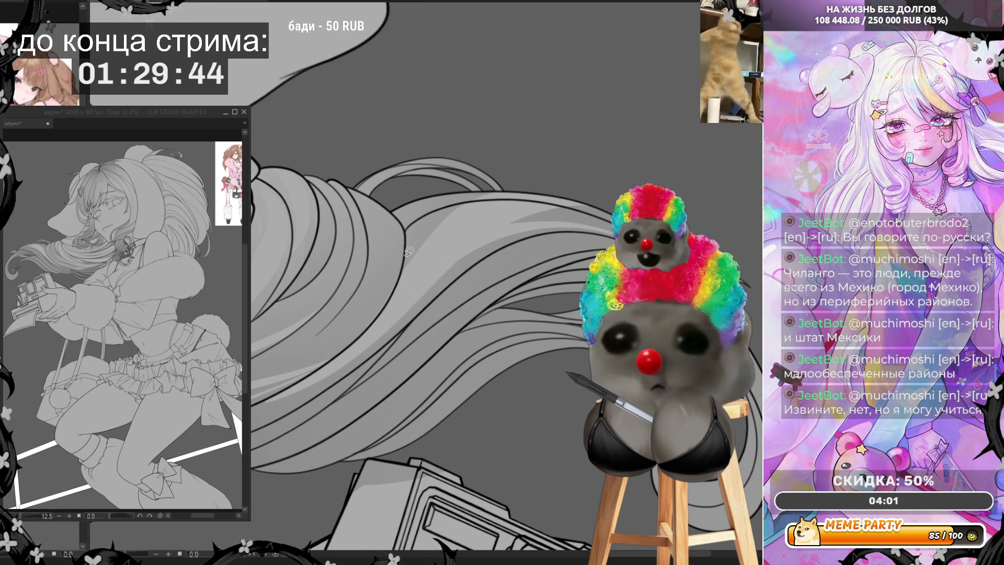
left_click_drag(406, 256, 474, 203)
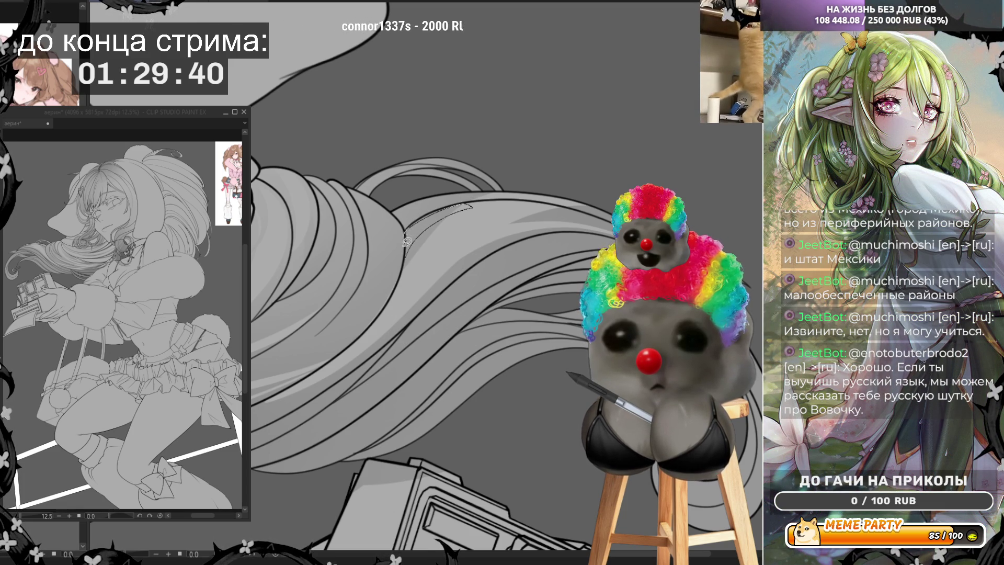
key("ctrl+z")
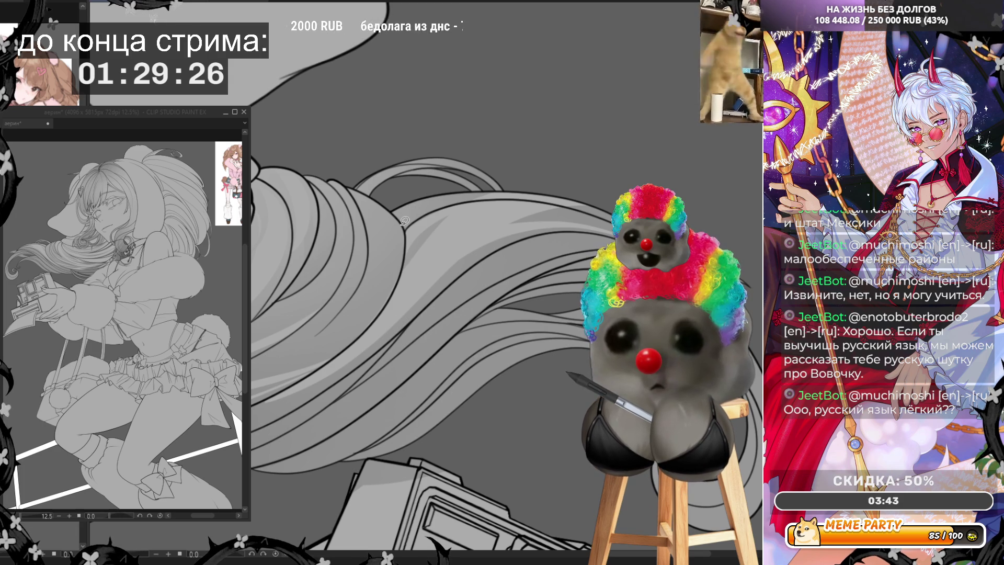
left_click_drag(401, 218, 521, 178)
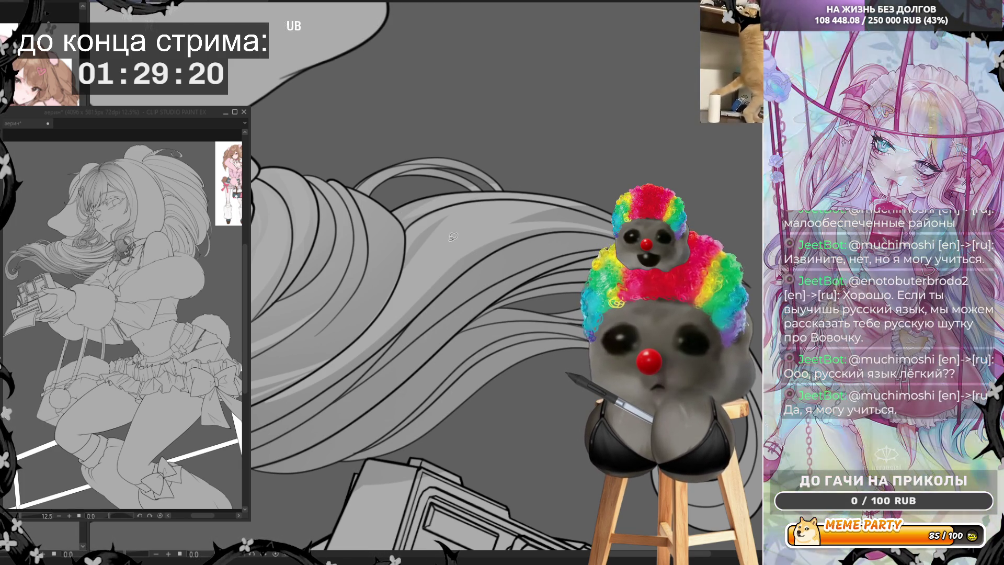
left_click_drag(403, 217, 439, 193)
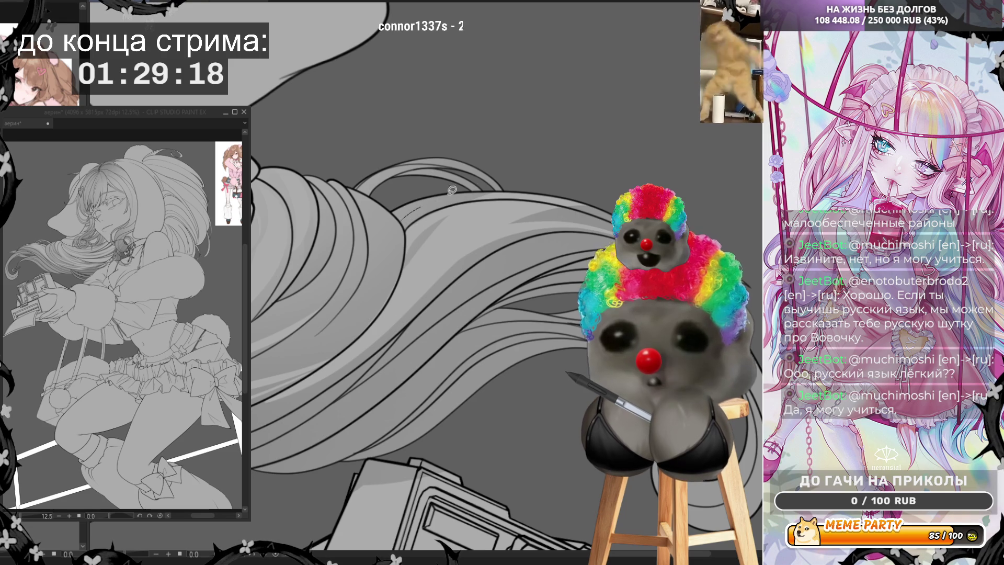
mouse_move(509, 193)
left_mouse_down()
mouse_move(488, 189)
mouse_move(418, 214)
left_mouse_up()
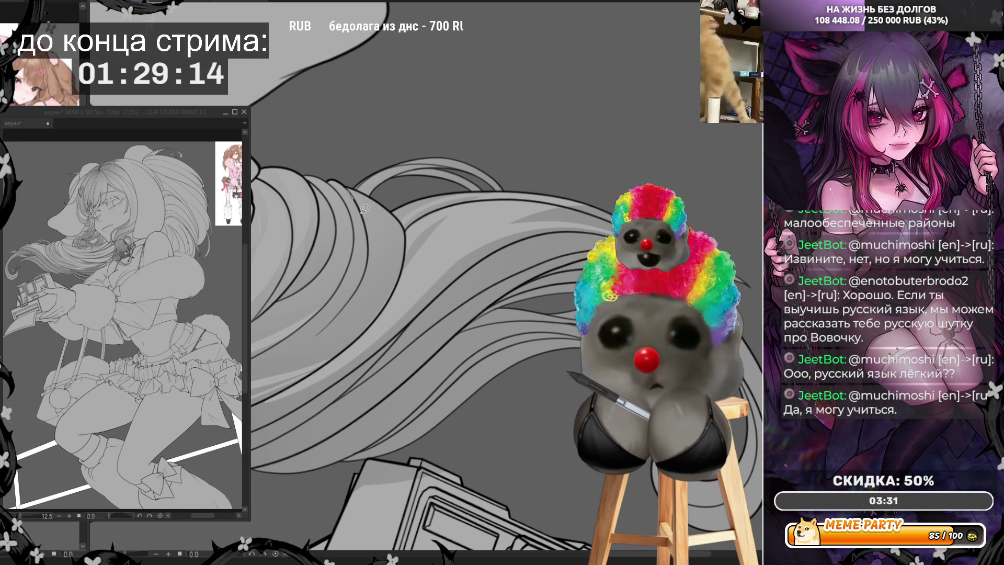
left_click_drag(362, 307, 320, 330)
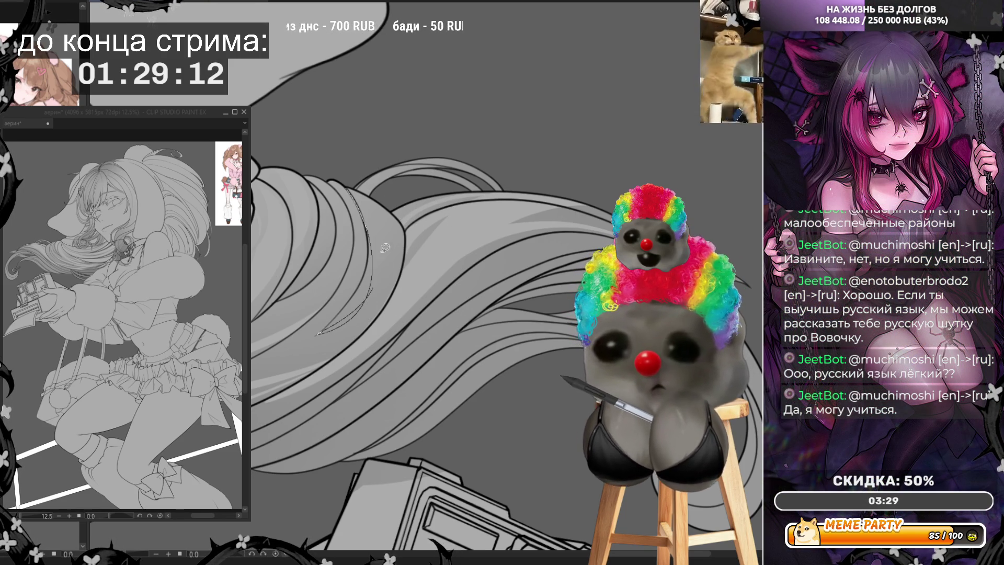
key("ctrl+z")
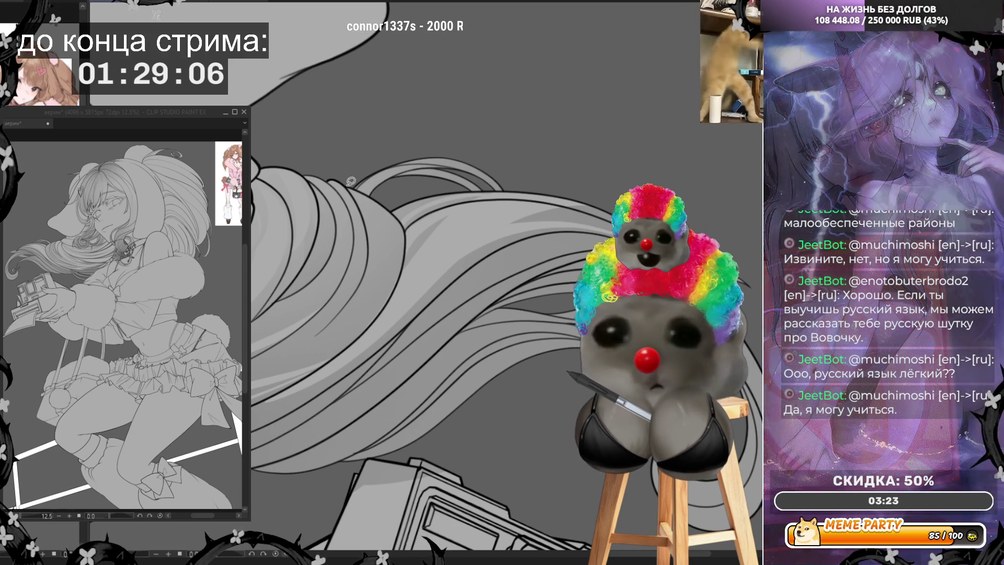
left_click_drag(348, 187, 379, 233)
Try several strand lines up and down the flowing hair, undoing each one
left_click_drag(389, 292, 393, 275)
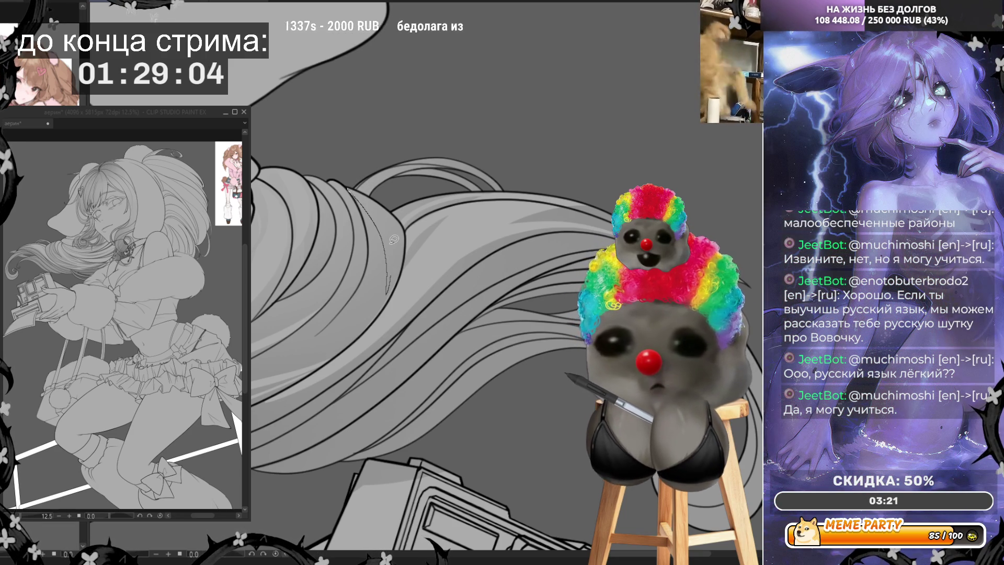
key("ctrl+z")
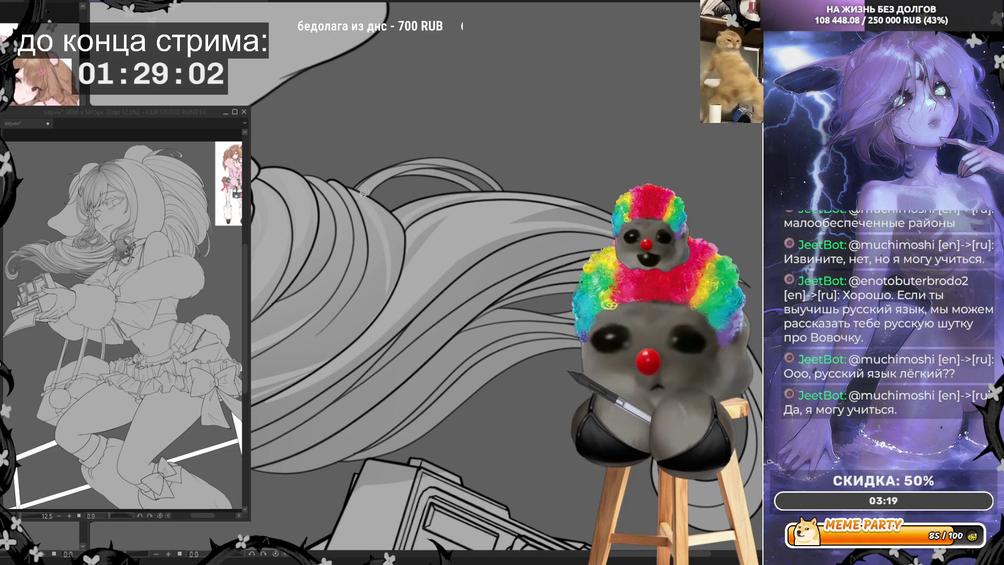
left_click_drag(353, 184, 362, 194)
left_click_drag(373, 318, 367, 330)
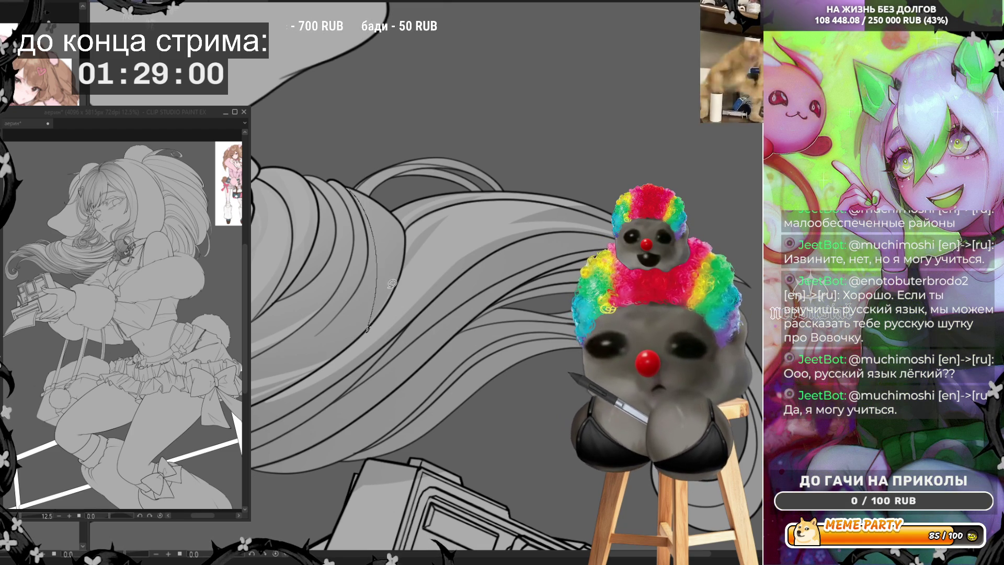
key("ctrl+z")
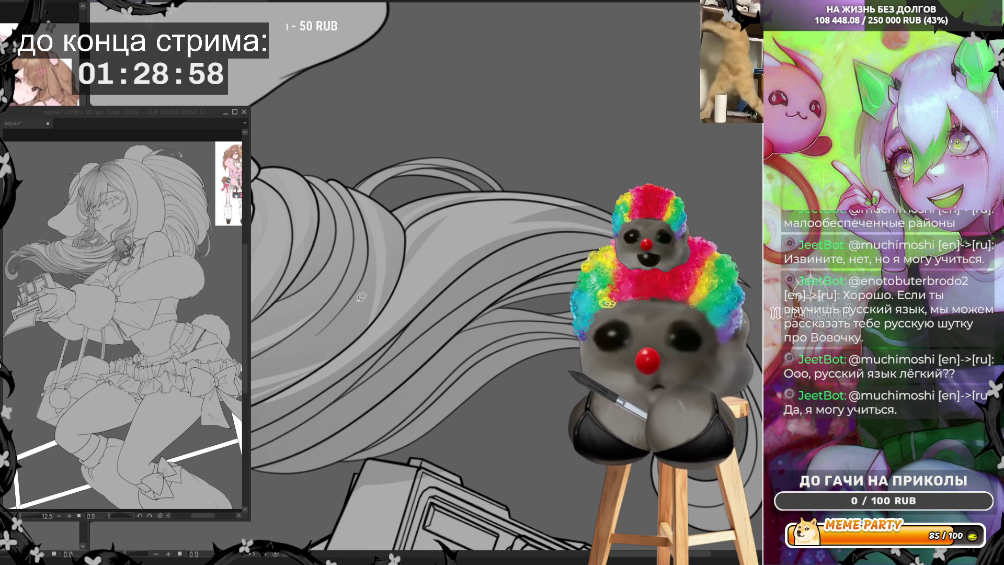
left_click_drag(375, 313, 403, 219)
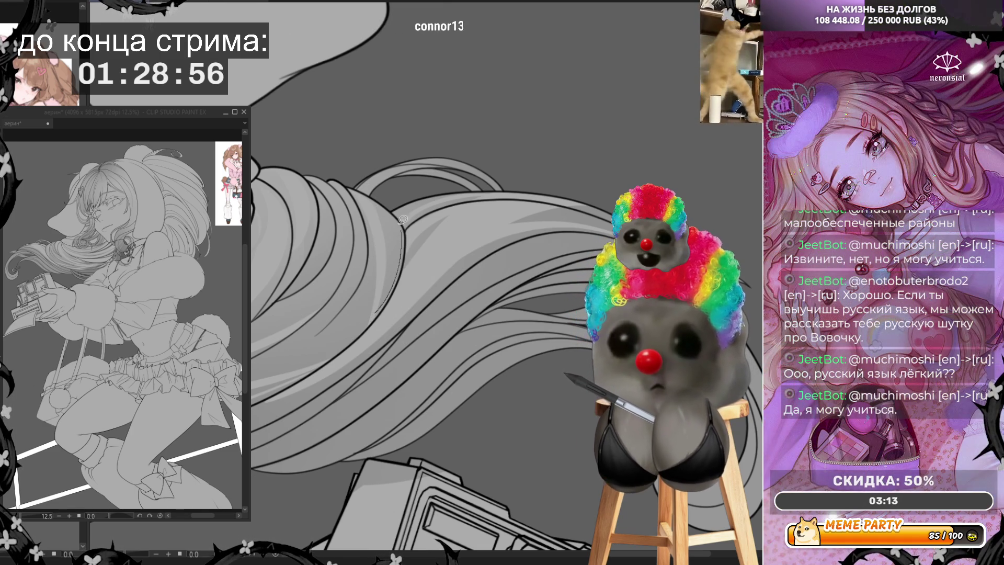
key("ctrl+z")
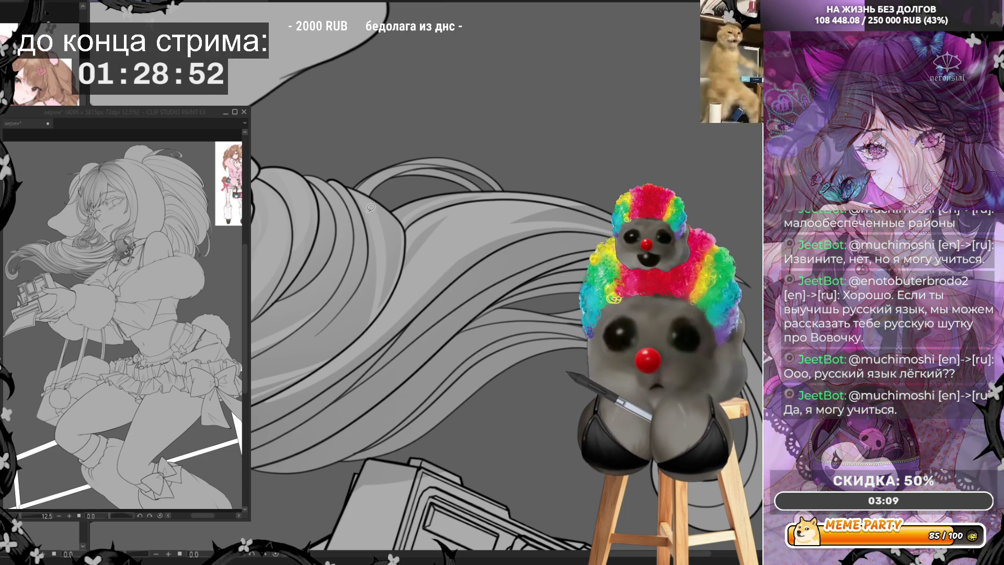
left_click_drag(373, 215, 324, 330)
key("ctrl+z")
Add thin strands down the hair, restoring one undone line and removing a misplaced longer one
left_click_drag(252, 366, 340, 330)
left_click_drag(367, 294, 281, 357)
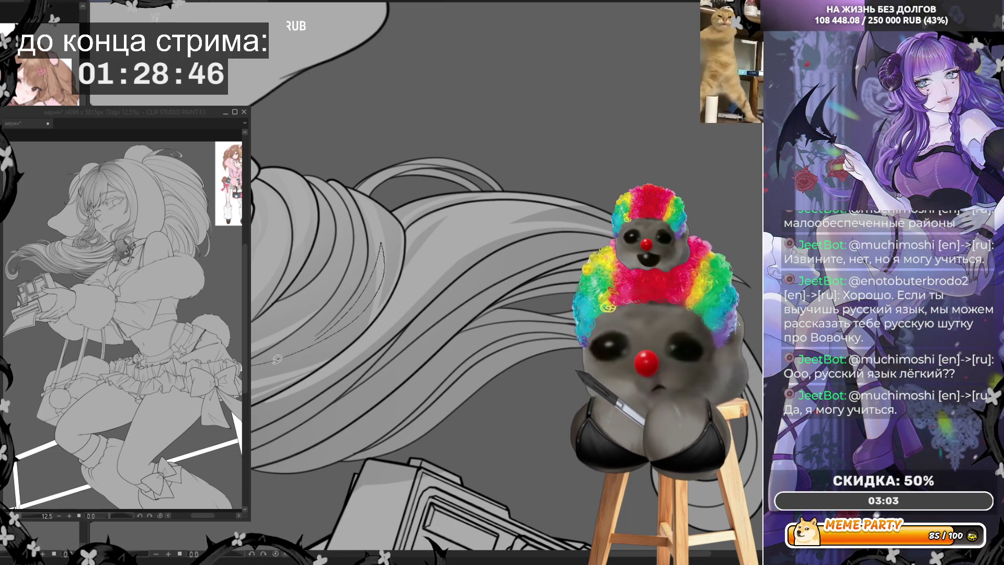
key("ctrl+z")
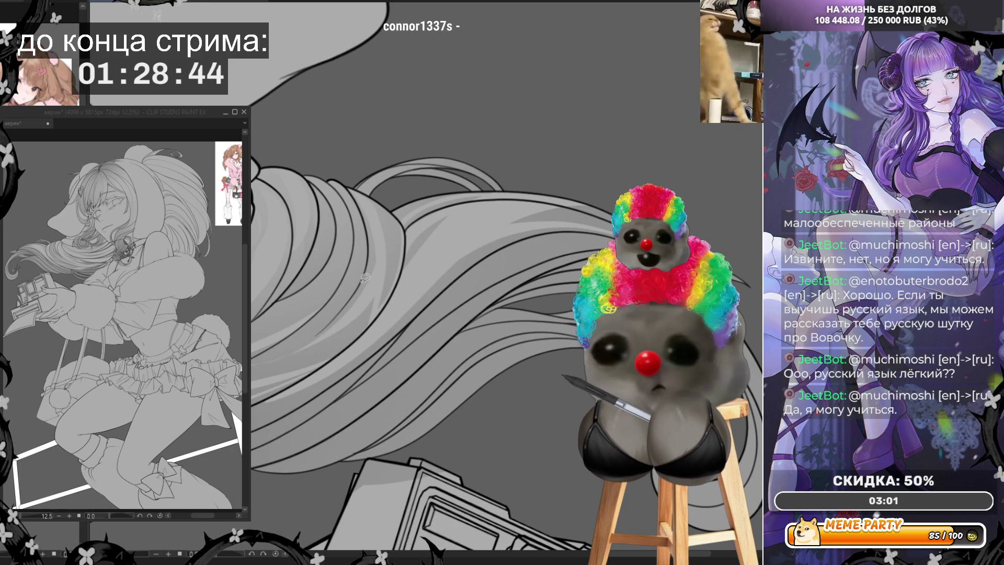
key("ctrl+y")
mouse_move(368, 224)
left_mouse_down()
mouse_move(370, 292)
mouse_move(341, 354)
mouse_move(324, 366)
left_mouse_up()
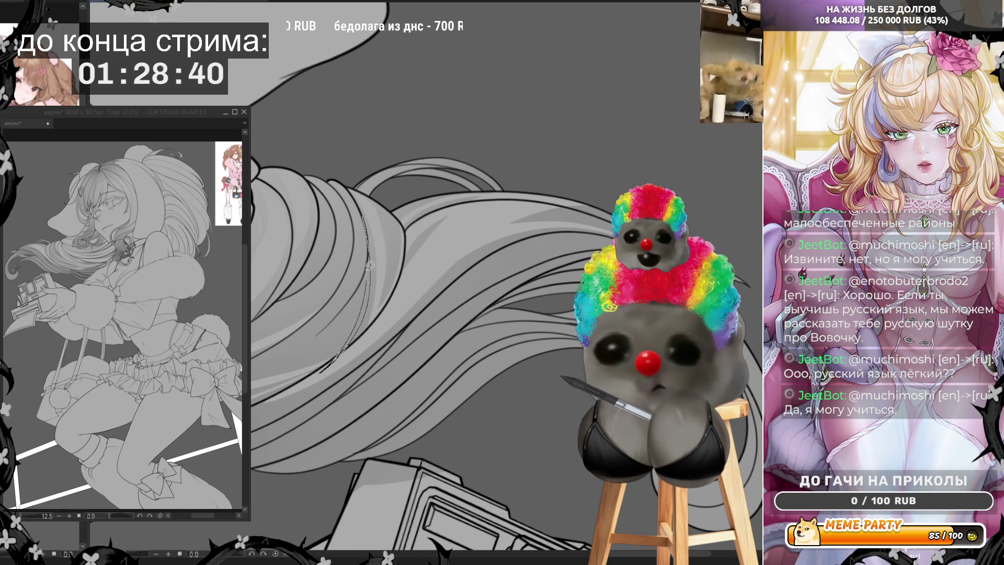
key("ctrl+z")
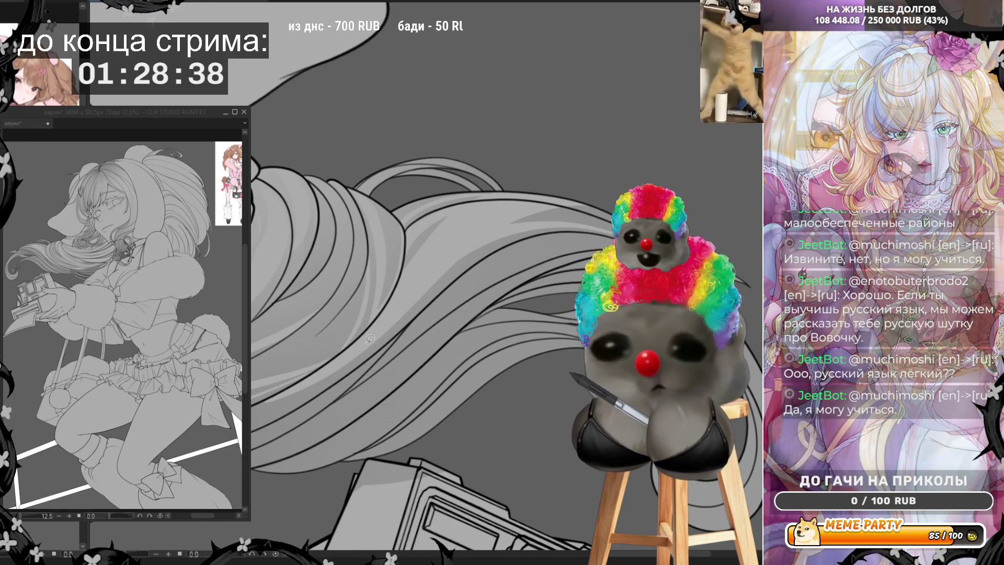
Draw a darker strand along a hair edge, discarding the rising and down-left strokes
left_click_drag(346, 362, 481, 259)
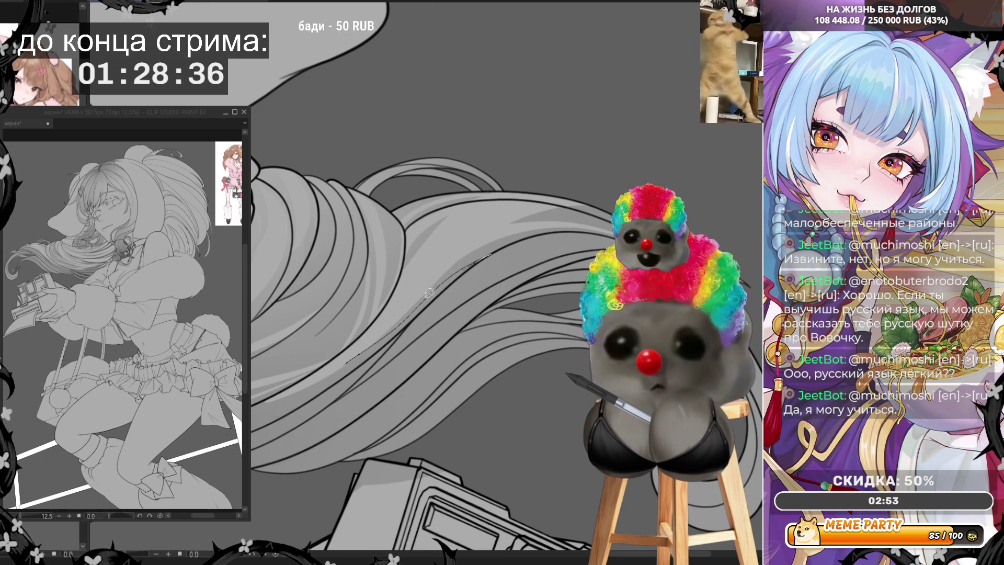
key("ctrl+z")
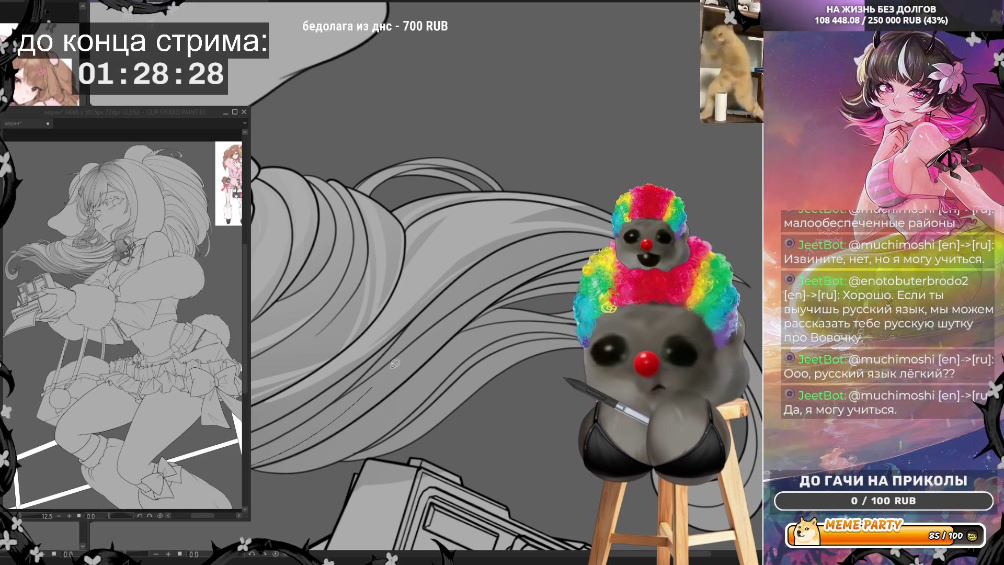
left_click_drag(427, 335, 464, 315)
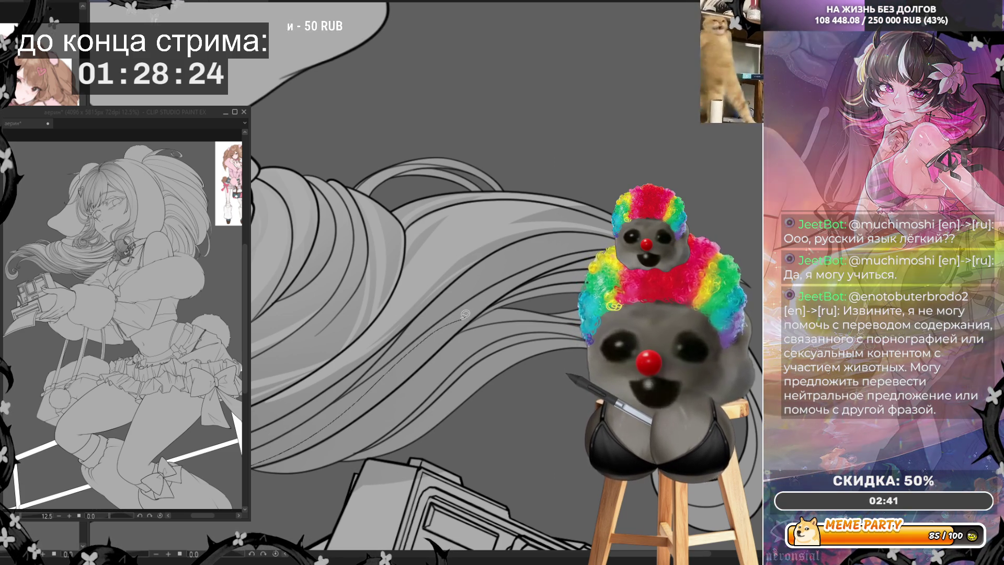
left_click_drag(460, 319, 422, 336)
left_click_drag(341, 402, 290, 434)
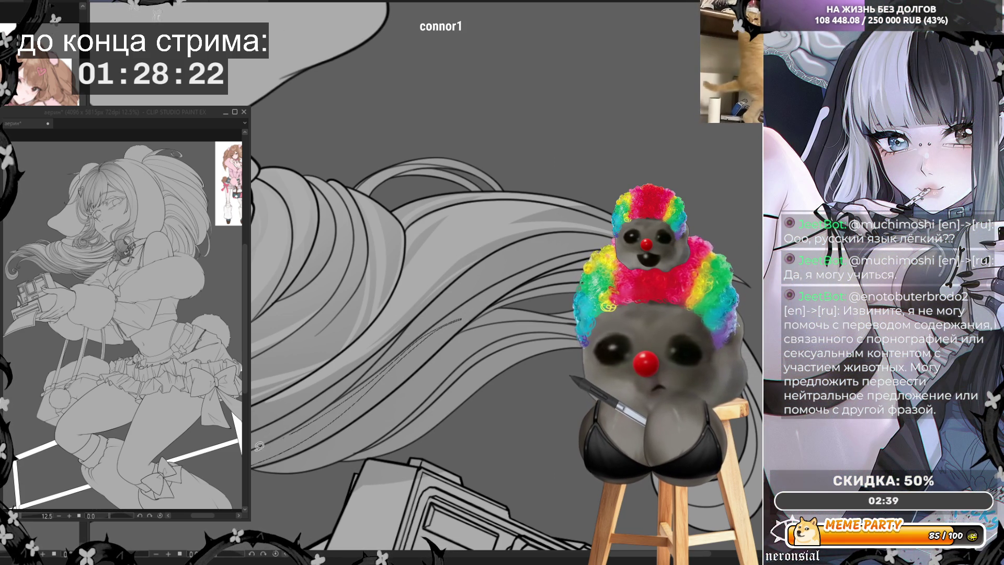
key("ctrl+z")
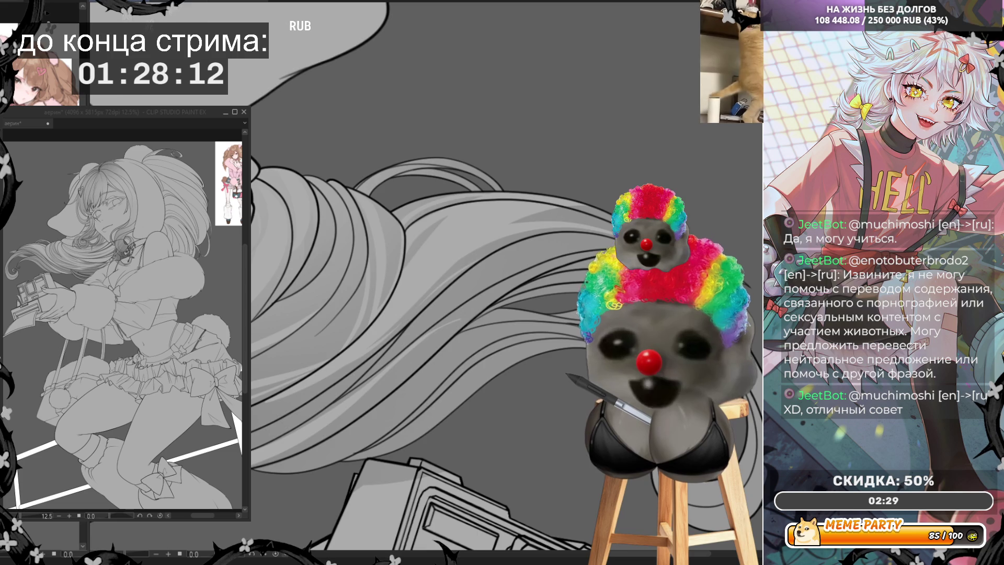
Zoom into the lower hair and try long up-right strand lines following its curve, undoing the misses
scroll(507, 224, "up", 3)
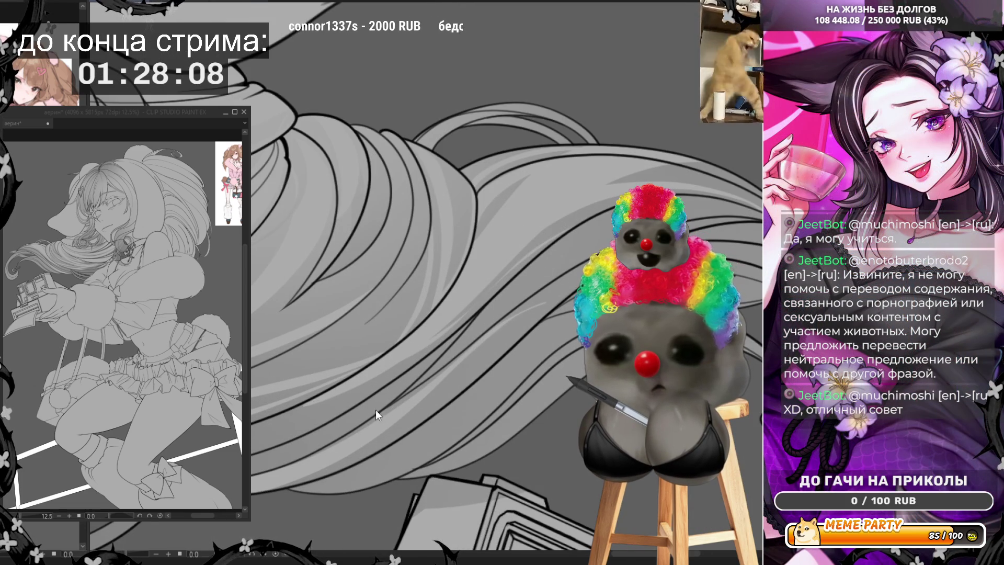
left_click_drag(251, 490, 429, 385)
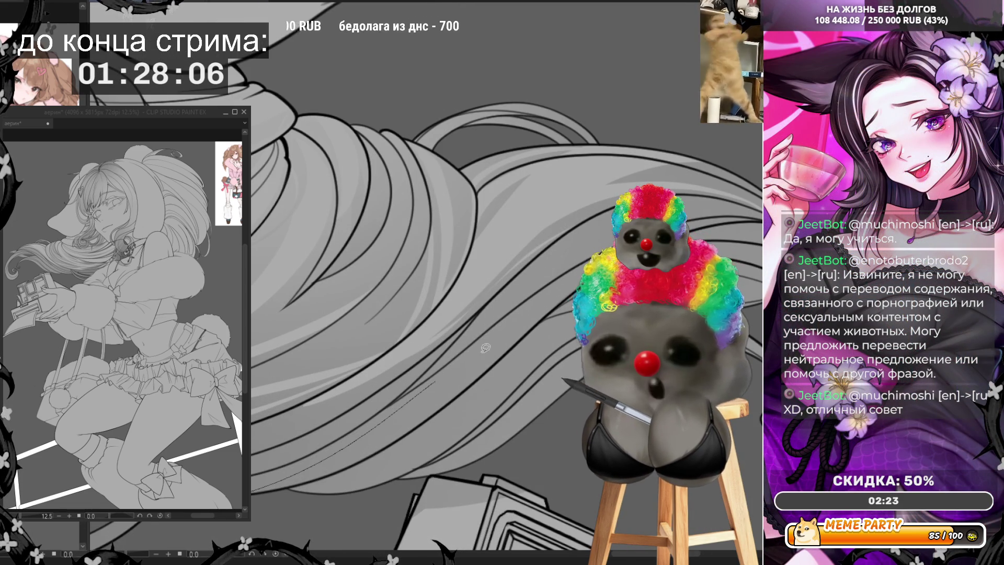
left_click_drag(521, 333, 431, 381)
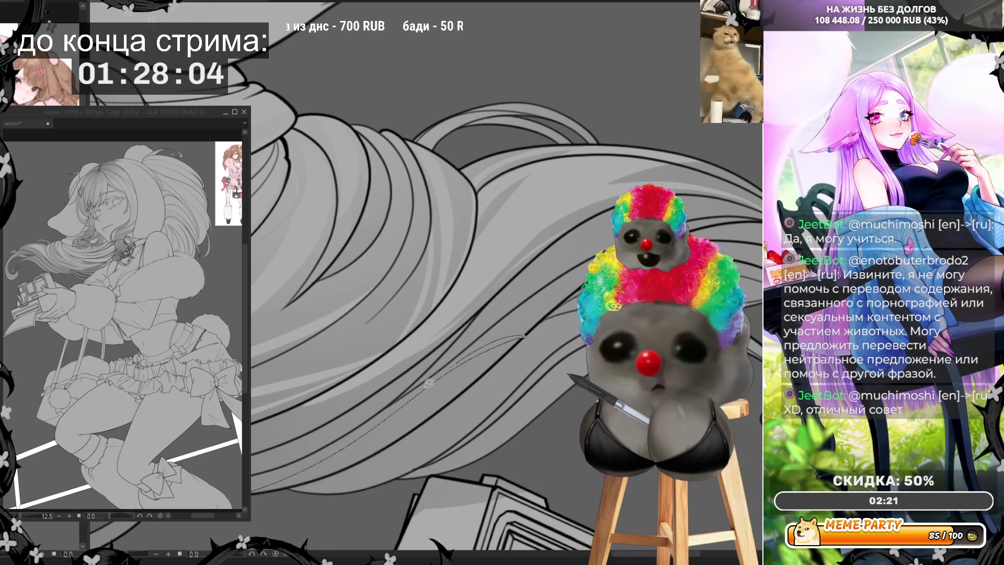
left_click_drag(344, 442, 258, 480)
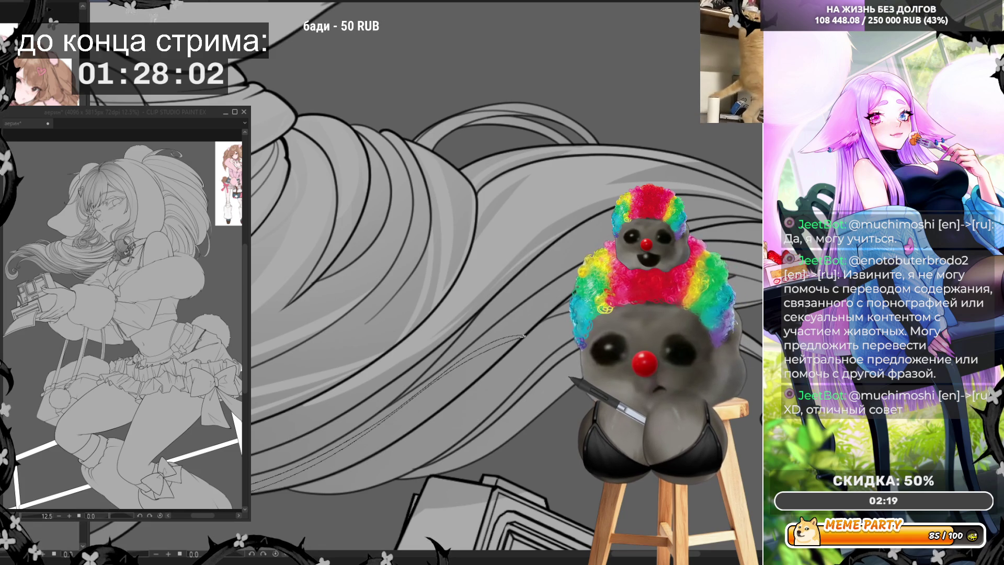
key("ctrl+z")
left_click_drag(271, 492, 355, 454)
left_click_drag(478, 360, 511, 345)
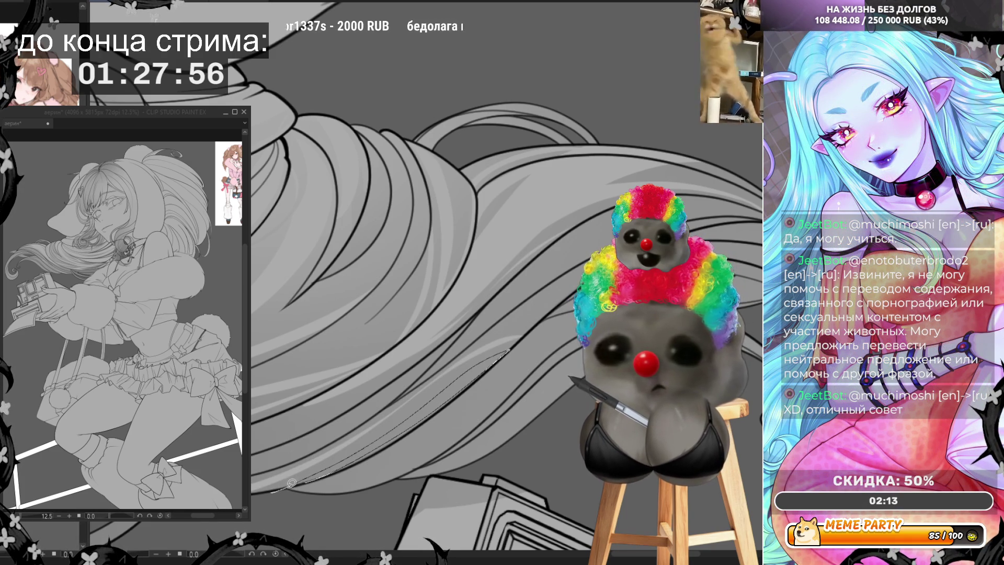
key("ctrl+z")
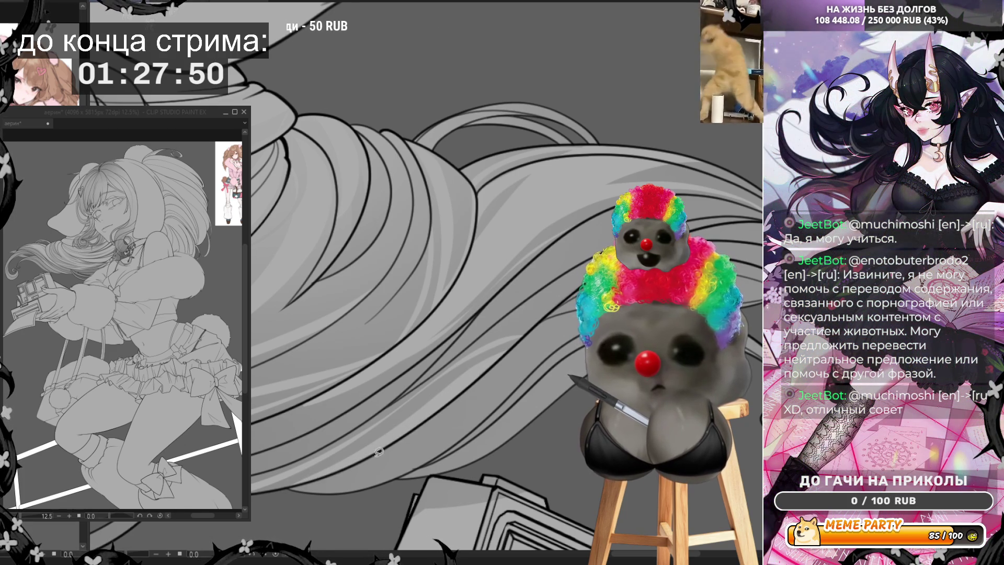
left_click_drag(456, 426, 547, 355)
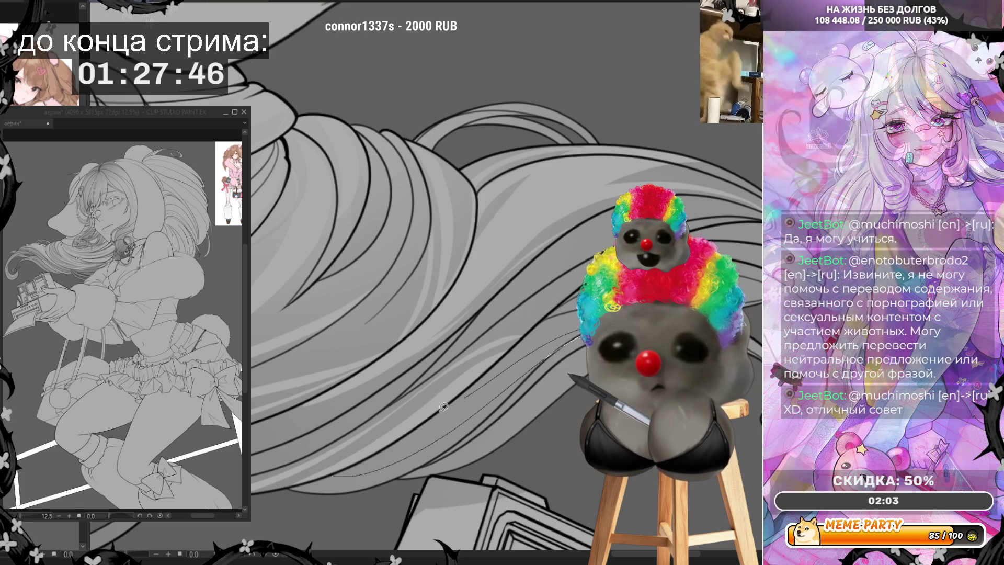
key("ctrl+z")
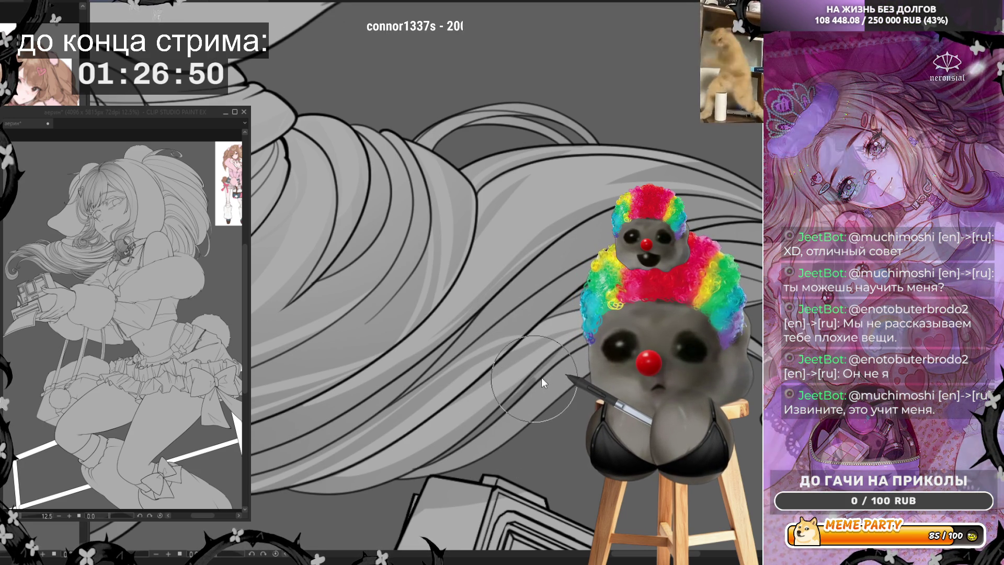
Add a short dark strand extending upward on the right hair, undoing two light strands
left_click_drag(516, 387, 533, 377)
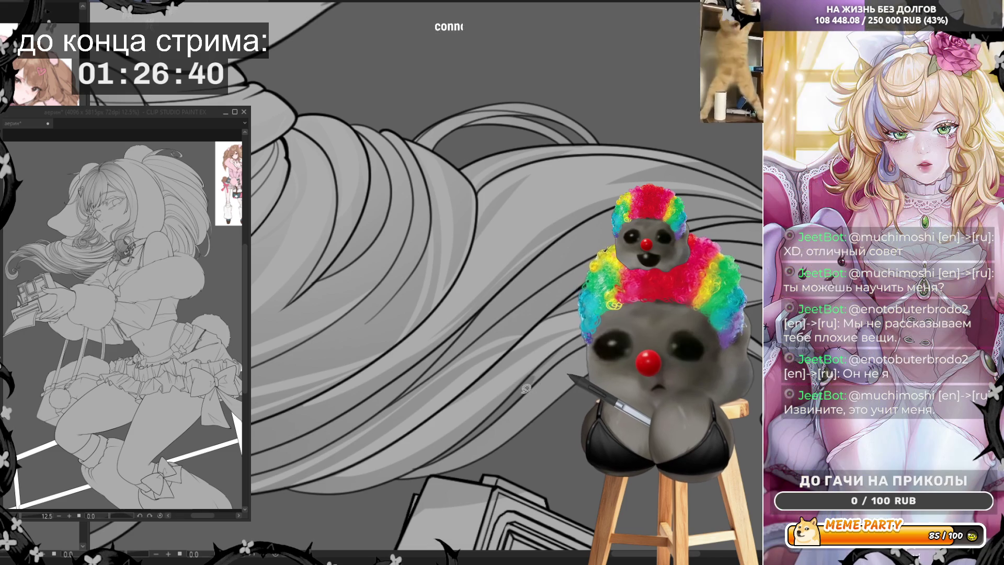
left_click_drag(529, 378, 583, 333)
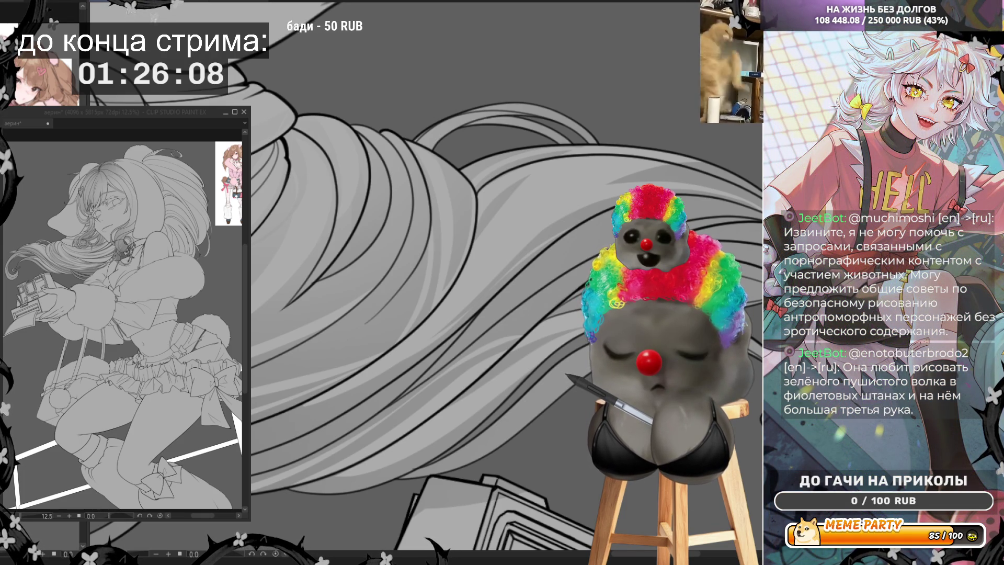
left_click_drag(495, 453, 553, 417)
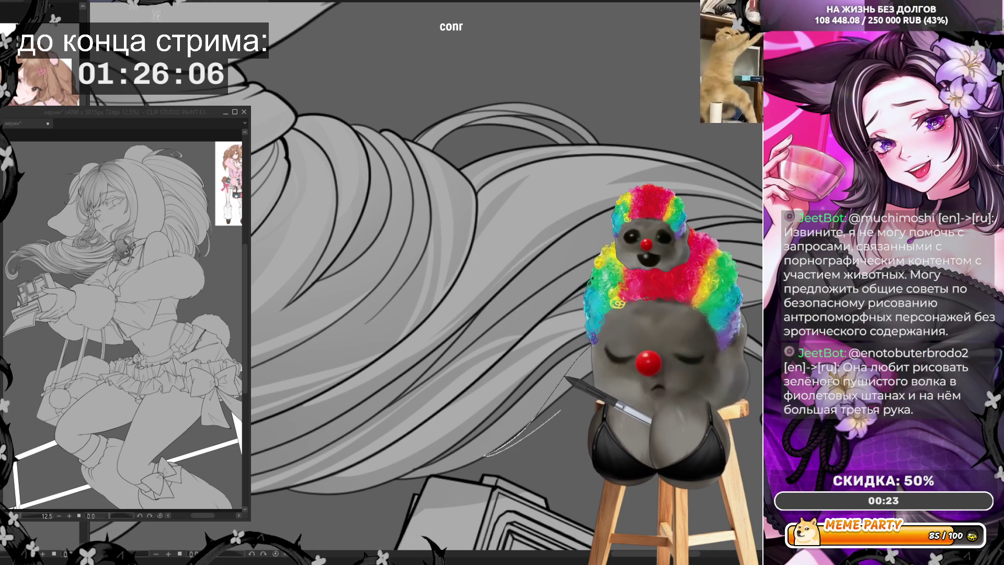
key("ctrl+z")
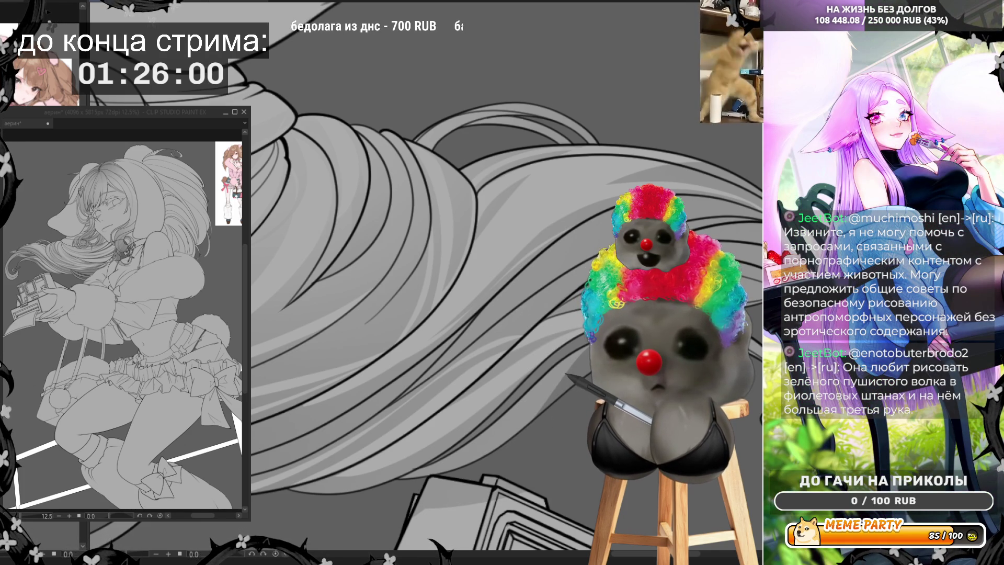
left_click_drag(583, 317, 511, 346)
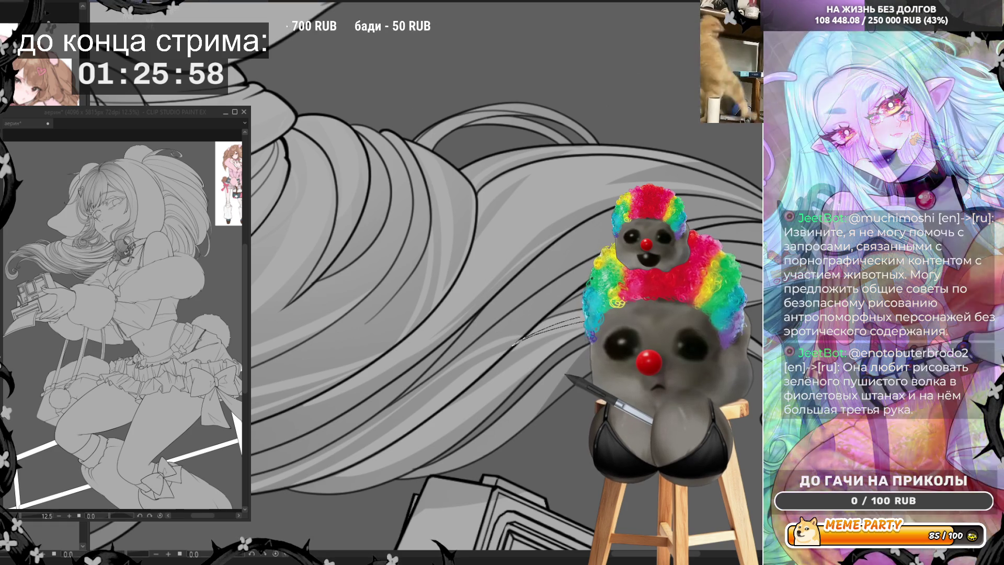
key("ctrl+z")
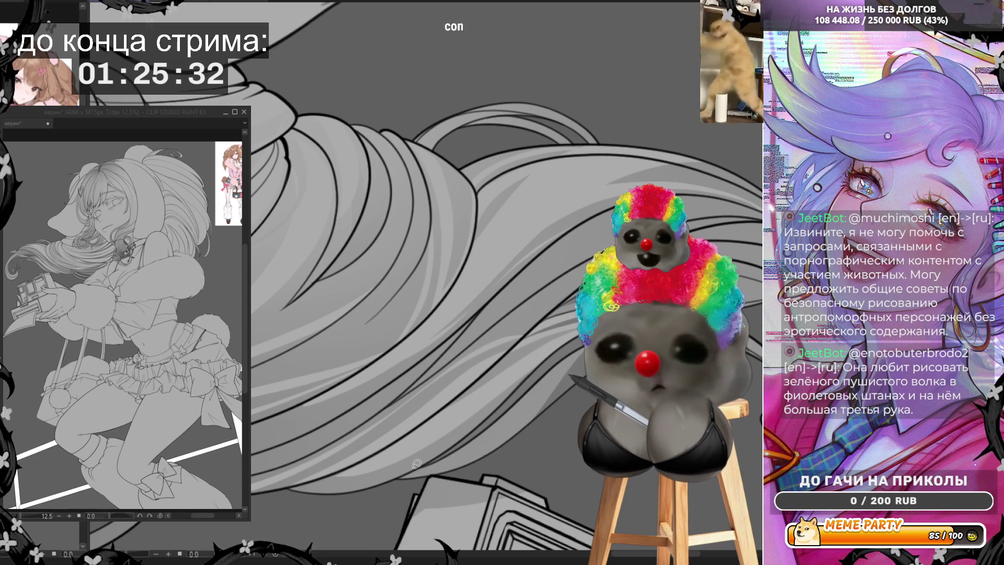
Draw short and down-left strands in the lower hair, undo a curving stroke, then add a light strand
left_click_drag(418, 467, 291, 487)
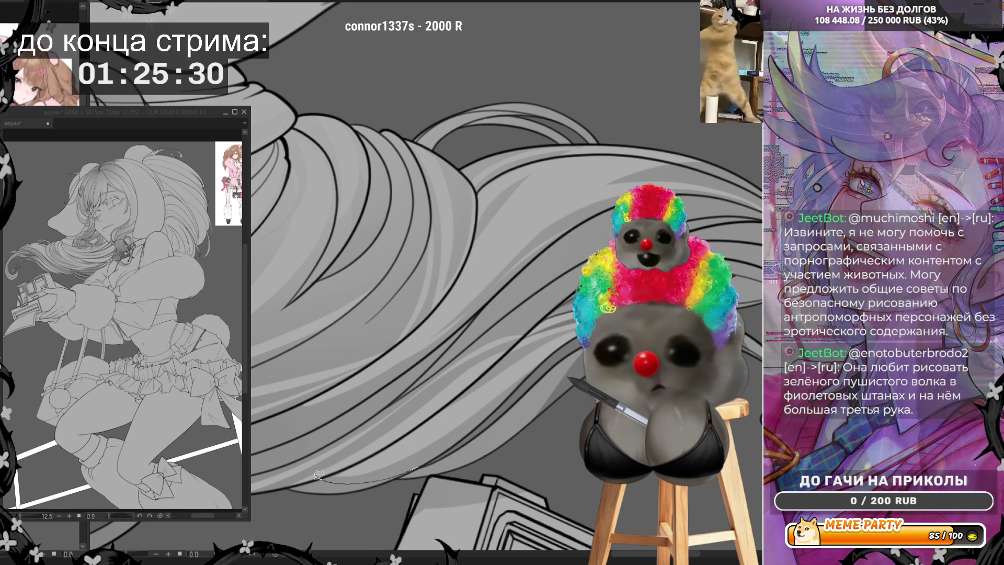
key("ctrl+z")
left_click_drag(399, 484, 424, 478)
left_click_drag(516, 405, 395, 485)
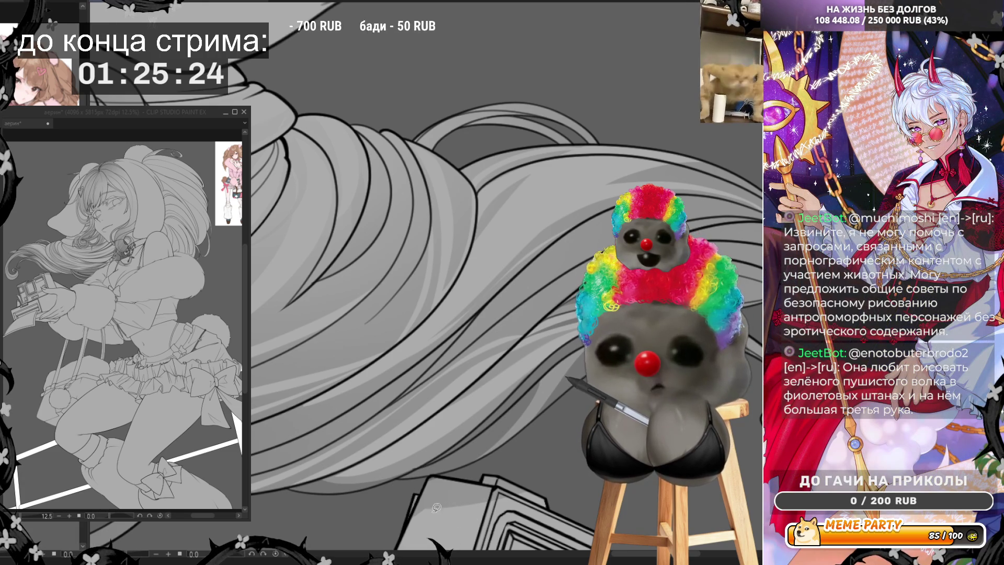
mouse_move(396, 522)
left_mouse_down()
mouse_move(438, 470)
mouse_move(544, 497)
left_mouse_up()
key("ctrl+z")
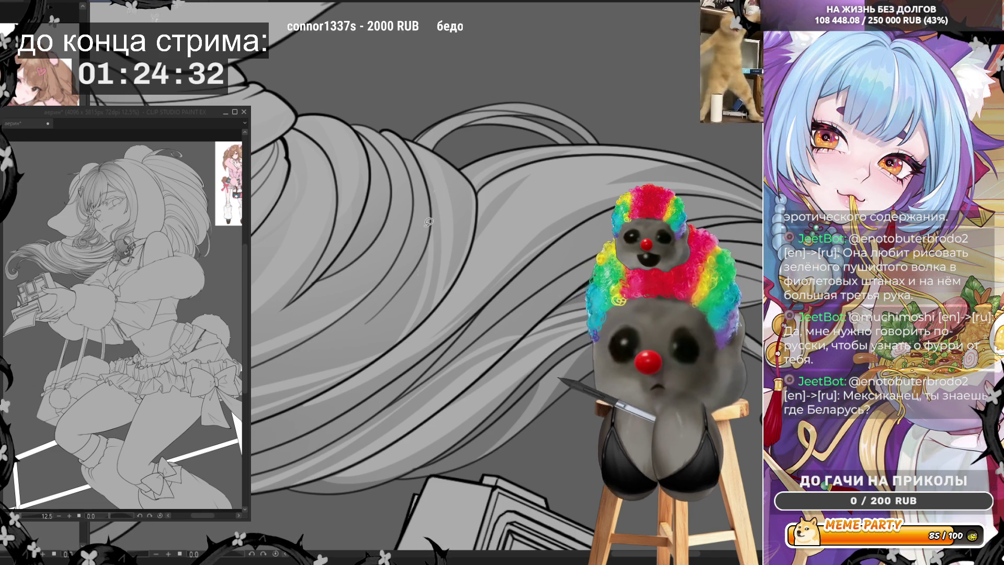
left_click_drag(396, 400, 439, 361)
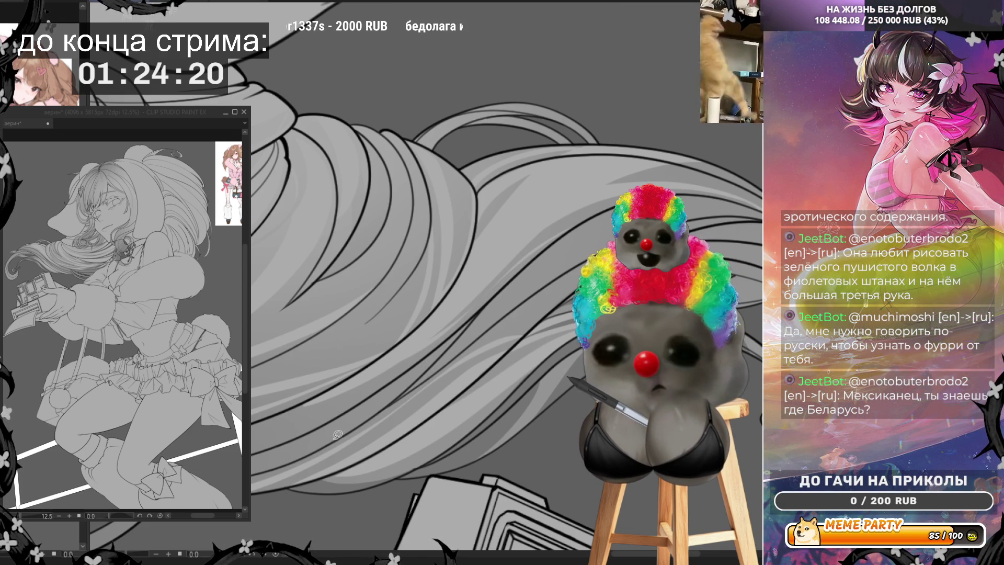
Try four diagonal strand strokes across the flowing hair, undoing each one that misses
left_click_drag(337, 440, 473, 320)
key("ctrl+z")
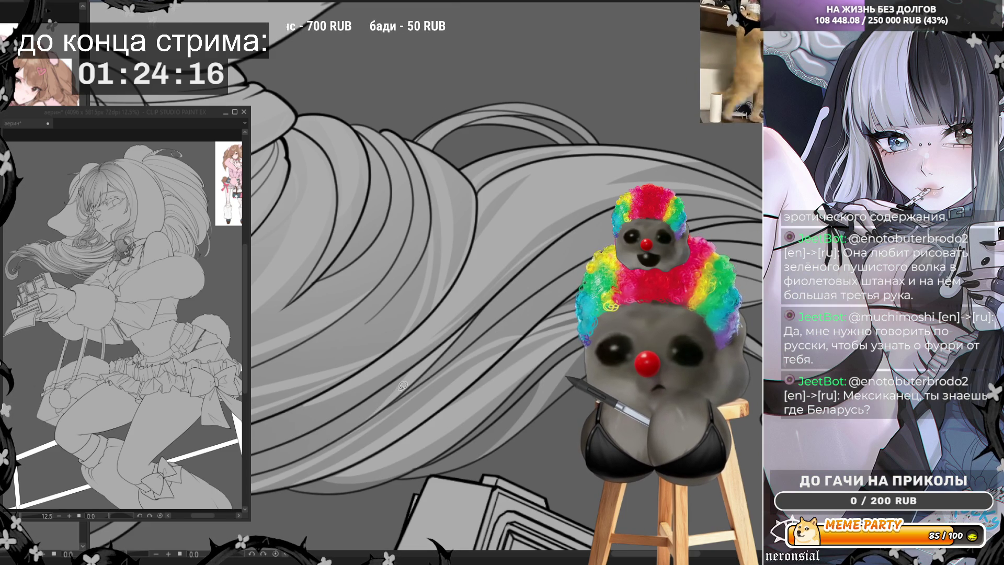
left_click_drag(423, 370, 297, 430)
key("ctrl+z")
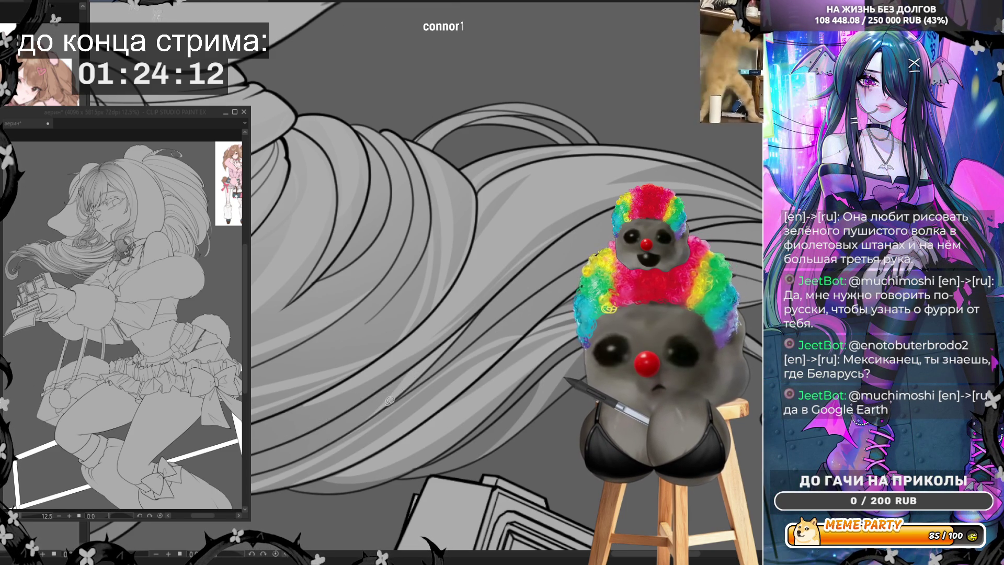
left_click_drag(410, 376, 315, 436)
key("ctrl+z")
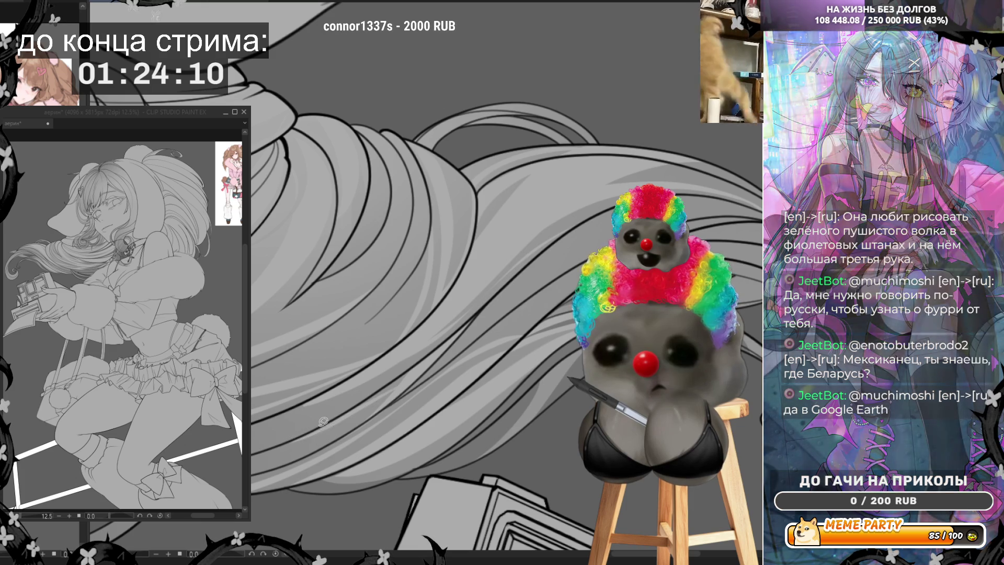
mouse_move(260, 453)
left_mouse_down()
mouse_move(335, 429)
mouse_move(414, 368)
left_mouse_up()
key("ctrl+z")
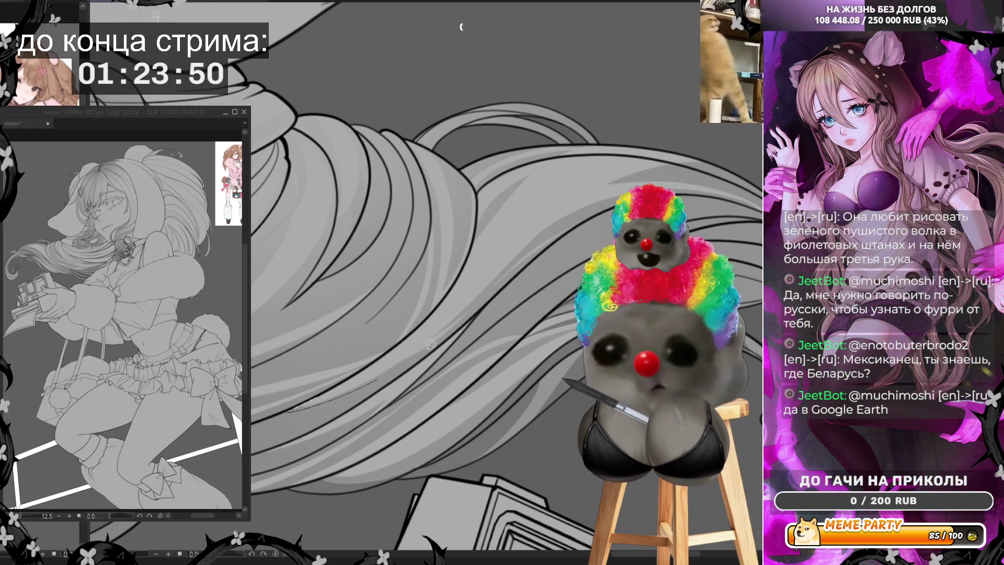
Draw fine strands along the flowing hair, keeping the diagonal one and undoing the misfits
mouse_move(442, 327)
left_mouse_down()
mouse_move(524, 235)
mouse_move(440, 330)
left_mouse_up()
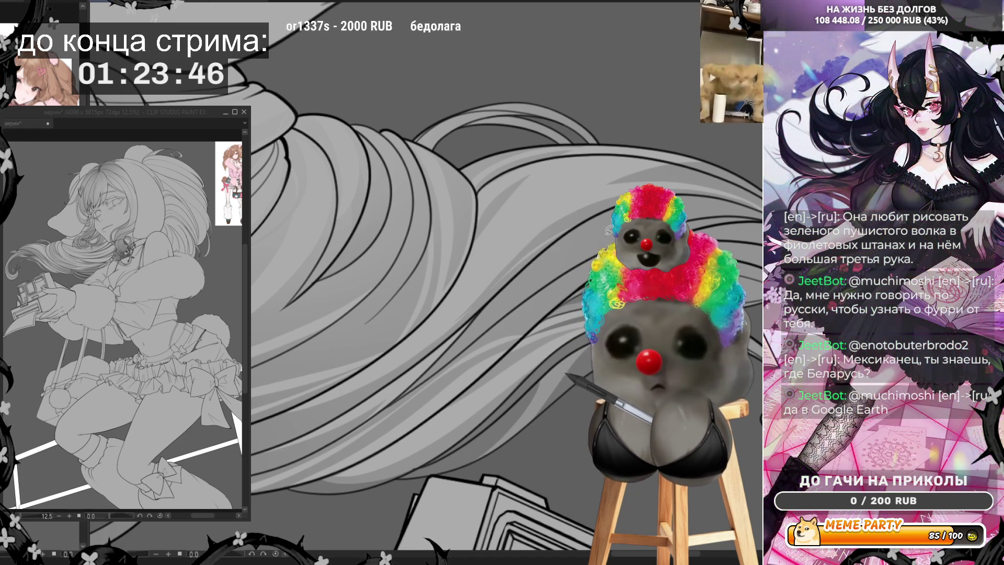
left_click_drag(467, 325, 606, 236)
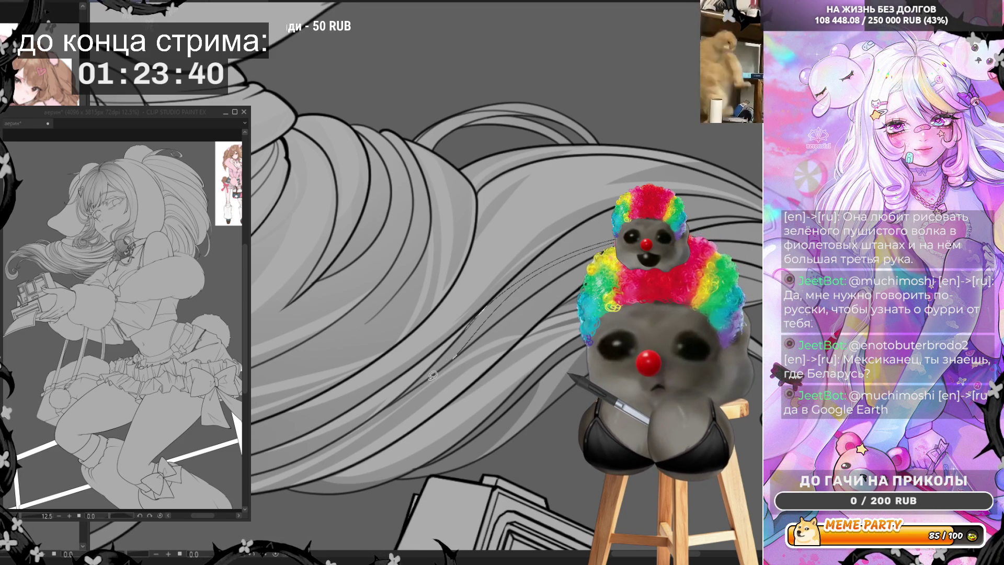
key("ctrl+z")
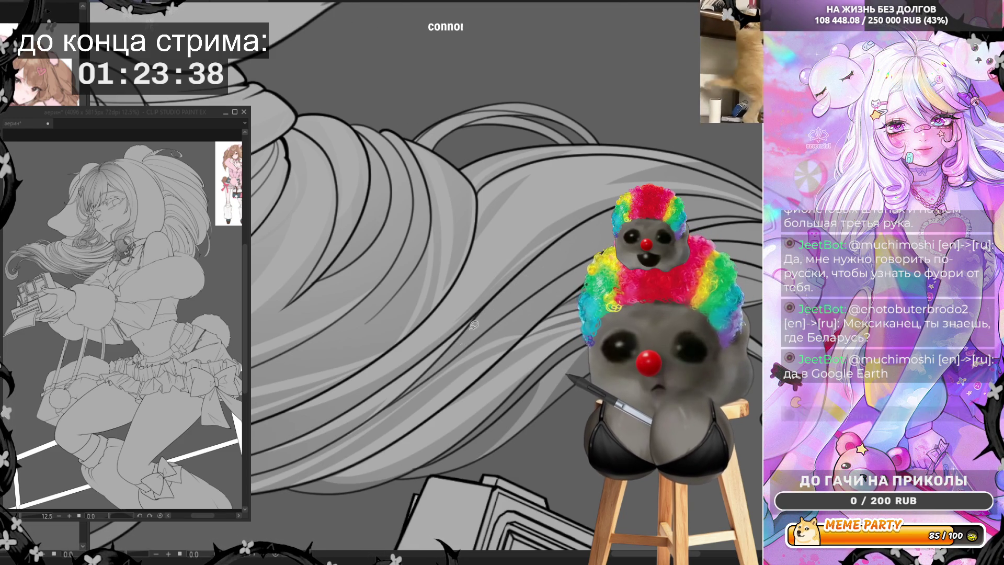
left_click_drag(393, 399, 471, 347)
key("ctrl+z")
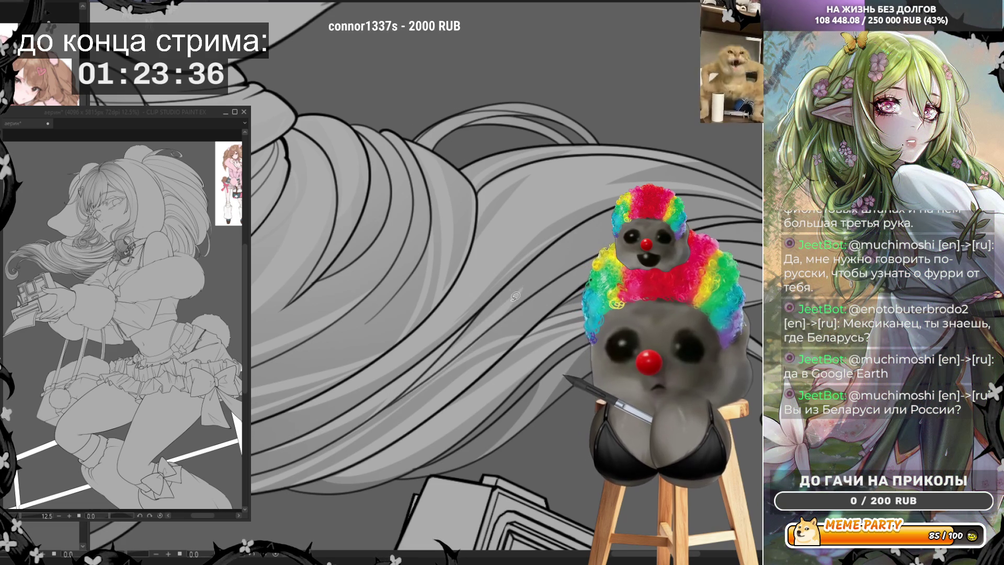
left_click_drag(503, 290, 403, 396)
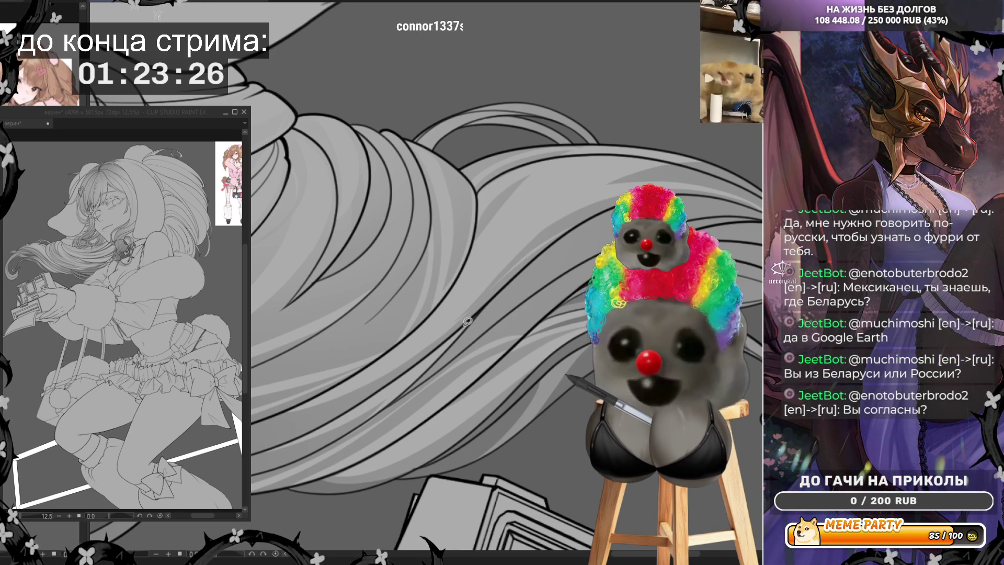
left_click_drag(461, 334, 551, 263)
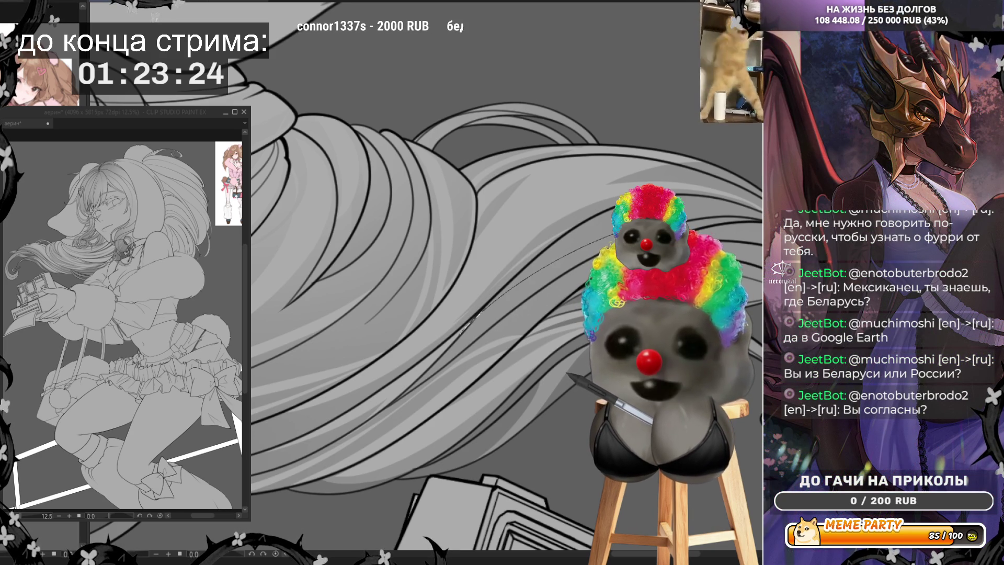
key("ctrl+z")
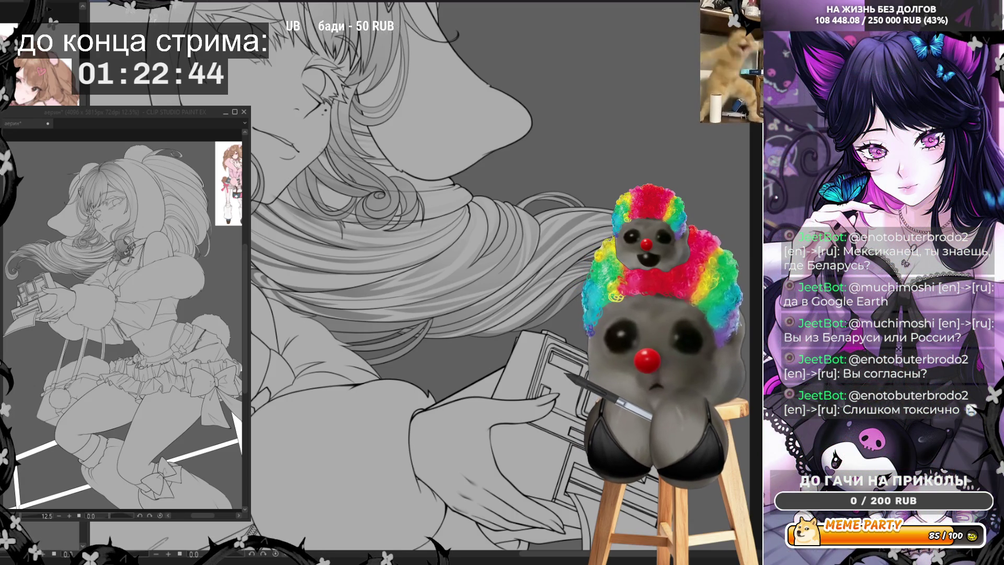
Zoom the canvas to the flowing hair strands beside the camera device
scroll(659, 308, "up", 3)
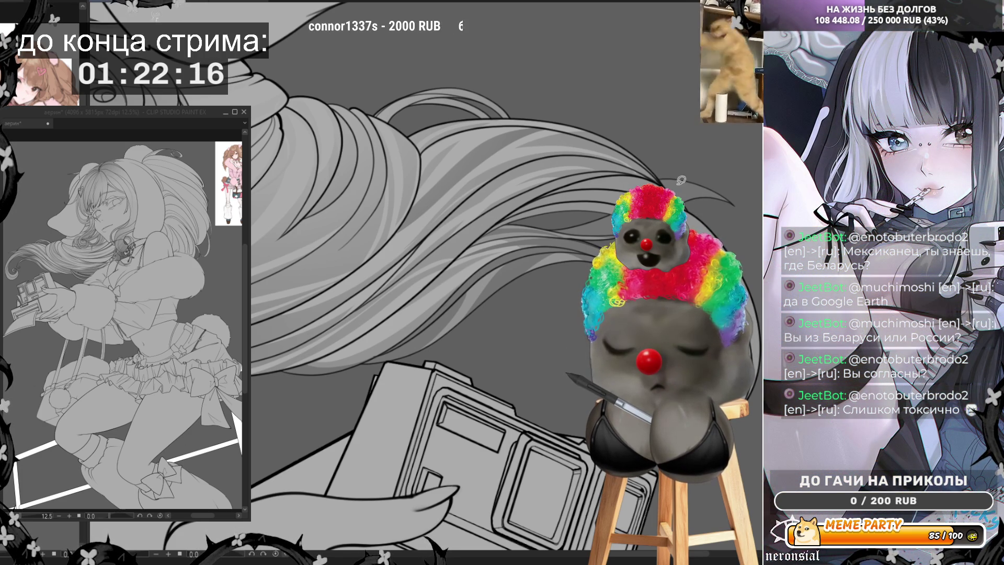
Add a curved light strand and an upward light strand through the flowing hair, undoing misplaced tries
left_click_drag(491, 230, 581, 196)
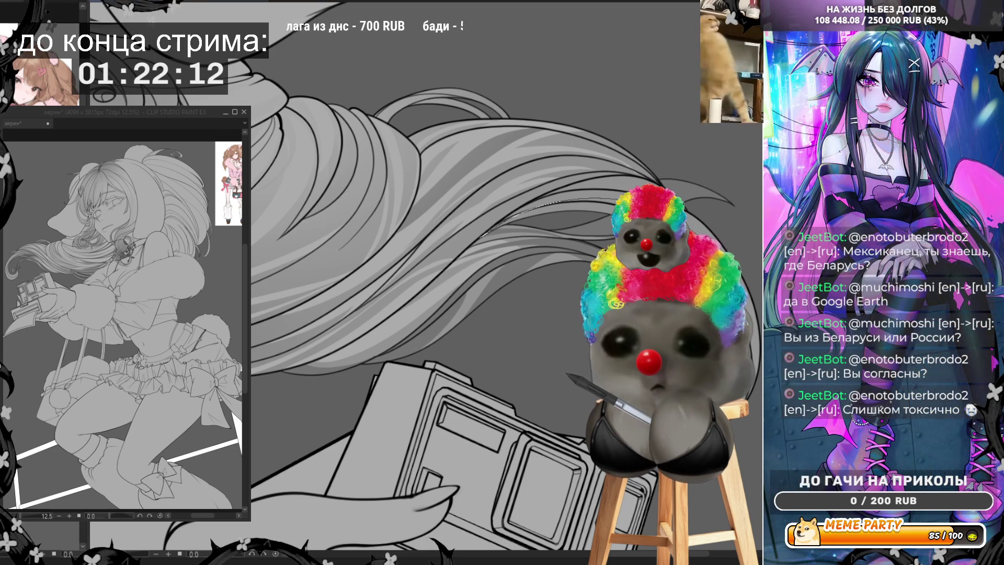
key("ctrl+z")
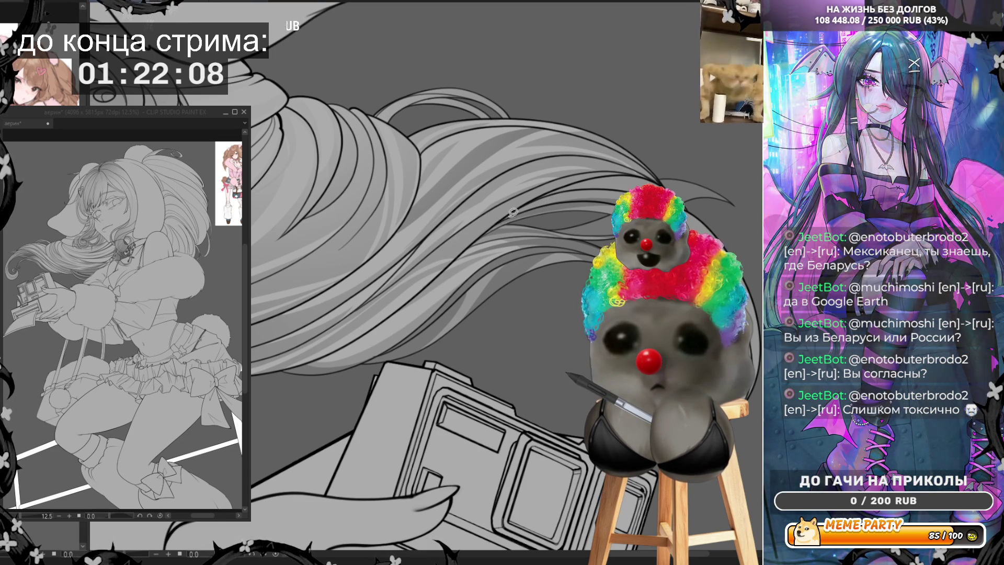
left_click_drag(501, 224, 578, 216)
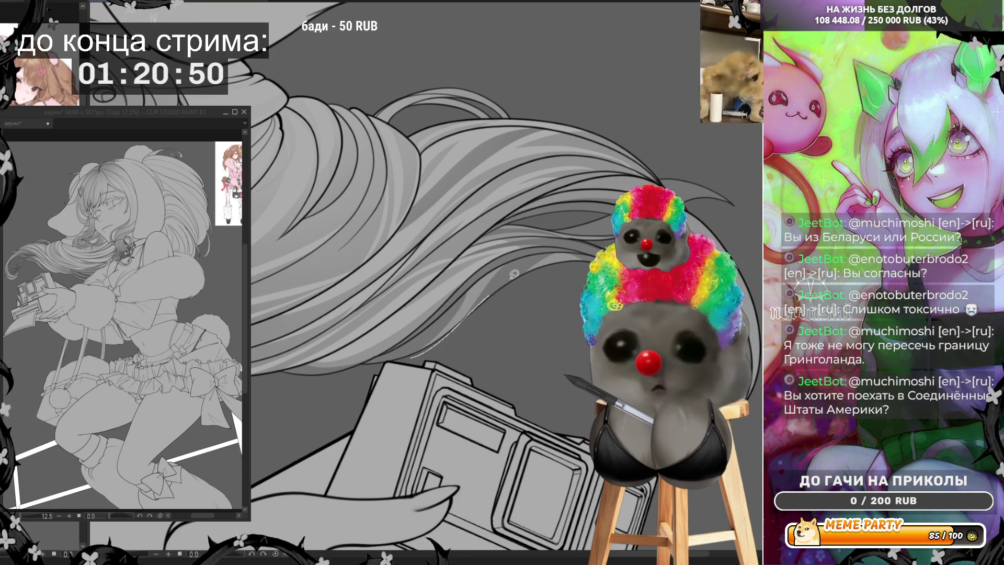
left_click_drag(413, 346, 519, 269)
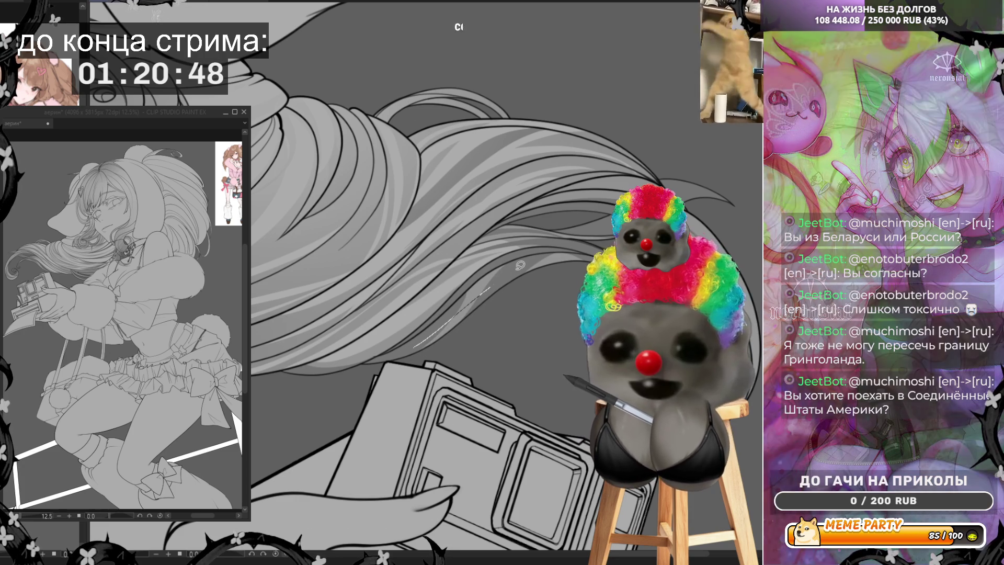
key("ctrl+z")
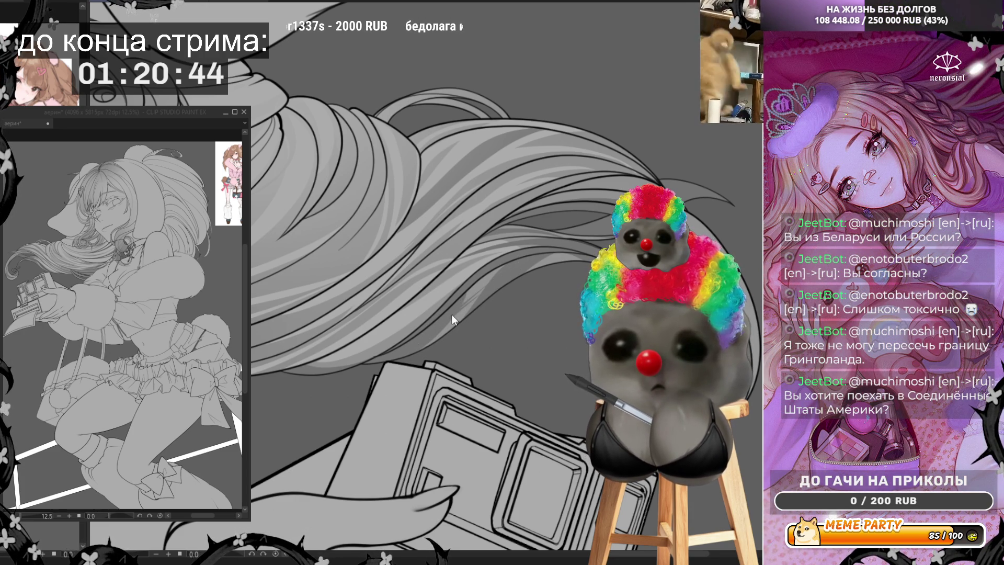
left_click_drag(414, 348, 523, 259)
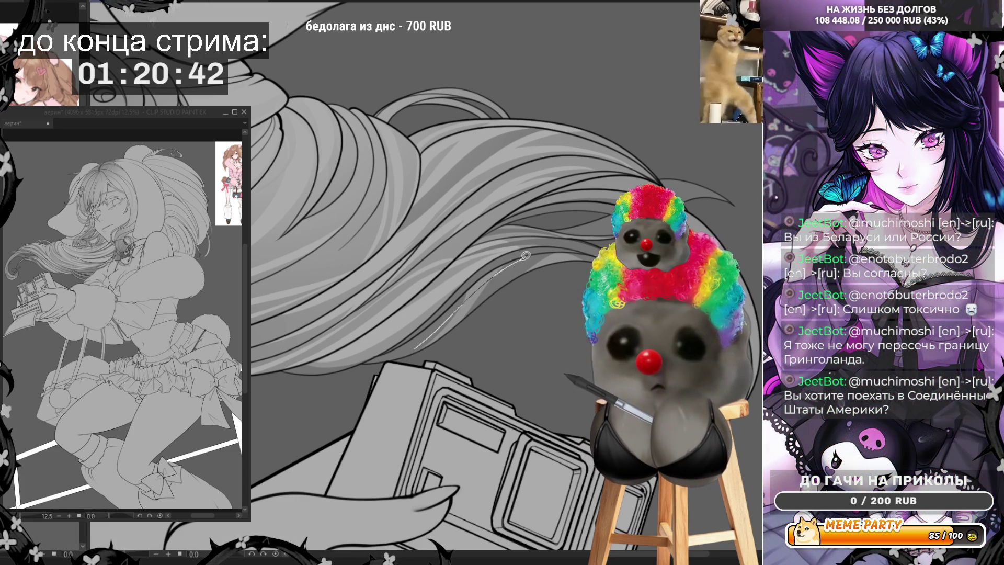
key("ctrl+z")
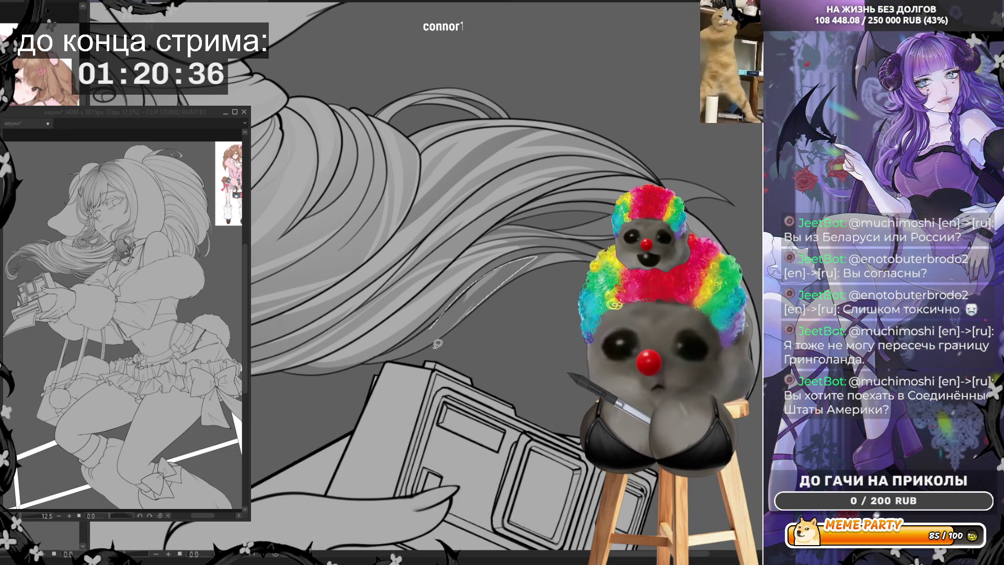
left_click_drag(438, 349, 544, 250)
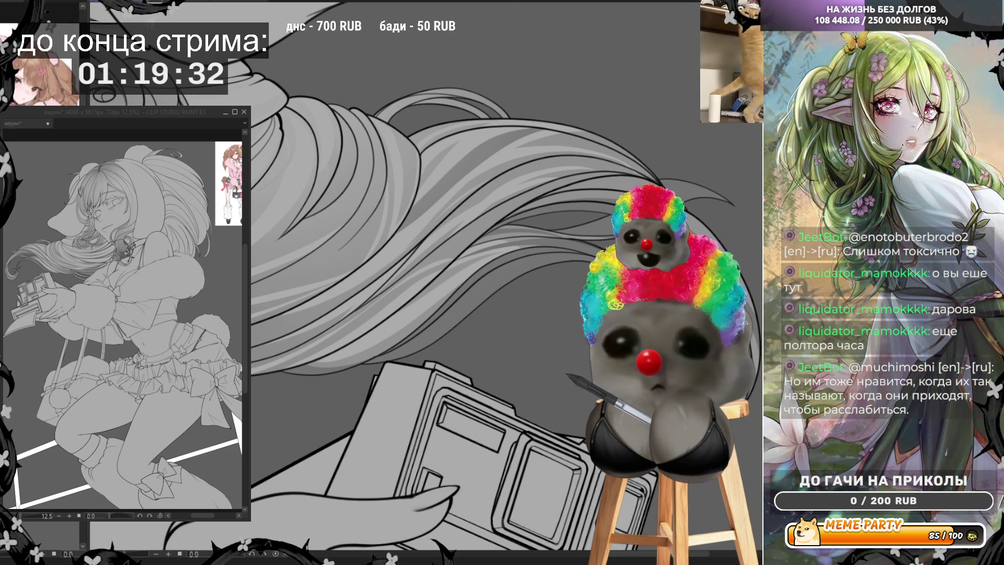
Scroll the canvas over to the curly hair near her face
scroll(636, 549, "up", 3)
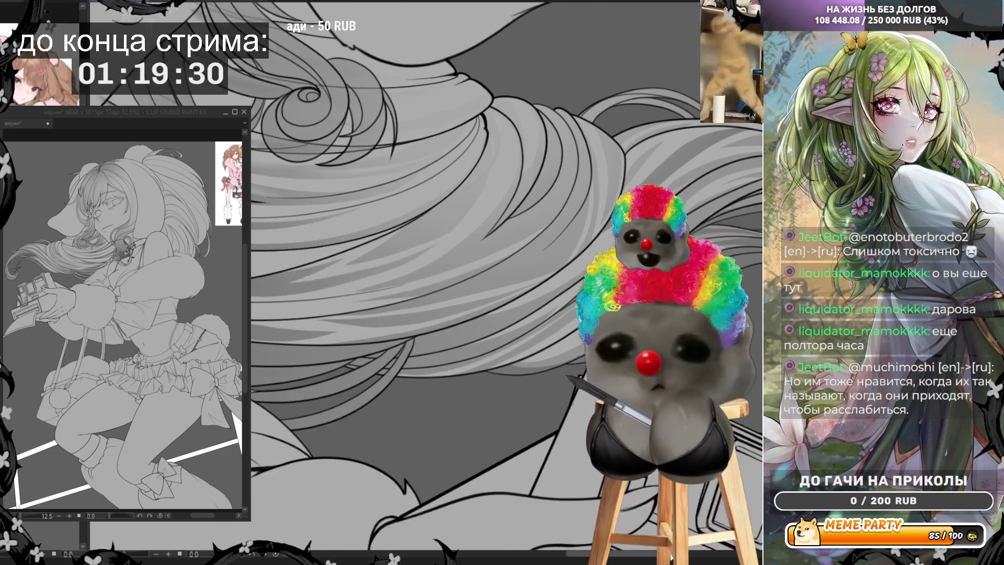
Draw three thin strand strokes across the wavy hair beside her face
scroll(635, 549, "up", 2)
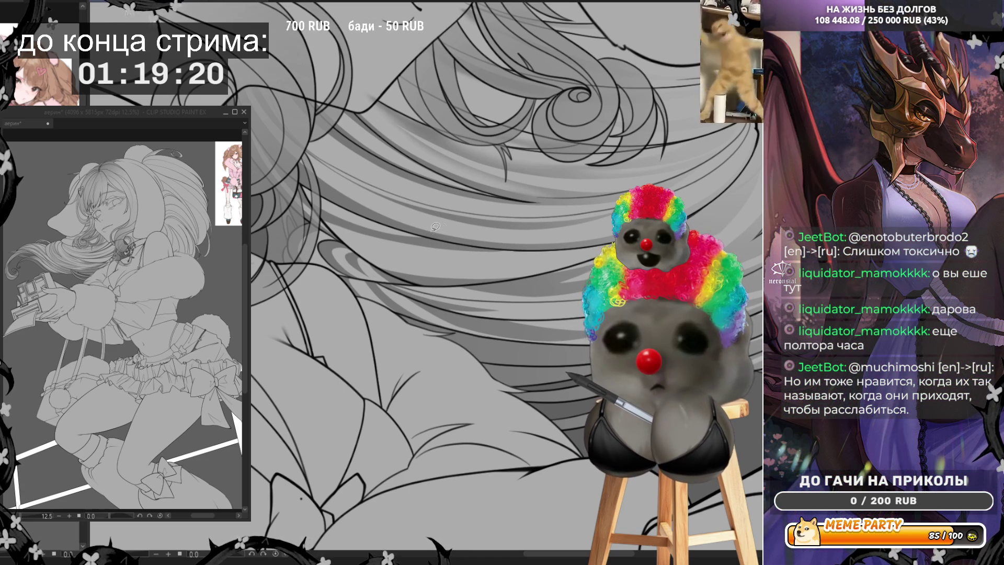
mouse_move(507, 247)
left_mouse_down()
mouse_move(437, 262)
mouse_move(539, 253)
left_mouse_up()
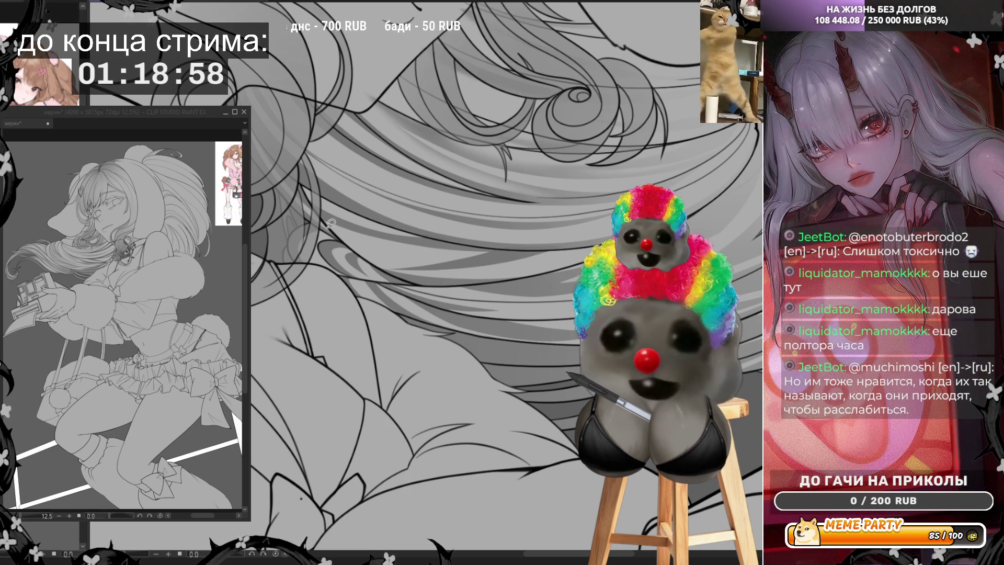
mouse_move(329, 217)
left_mouse_down()
mouse_move(376, 250)
mouse_move(503, 254)
mouse_move(465, 260)
mouse_move(358, 242)
mouse_move(325, 215)
left_mouse_up()
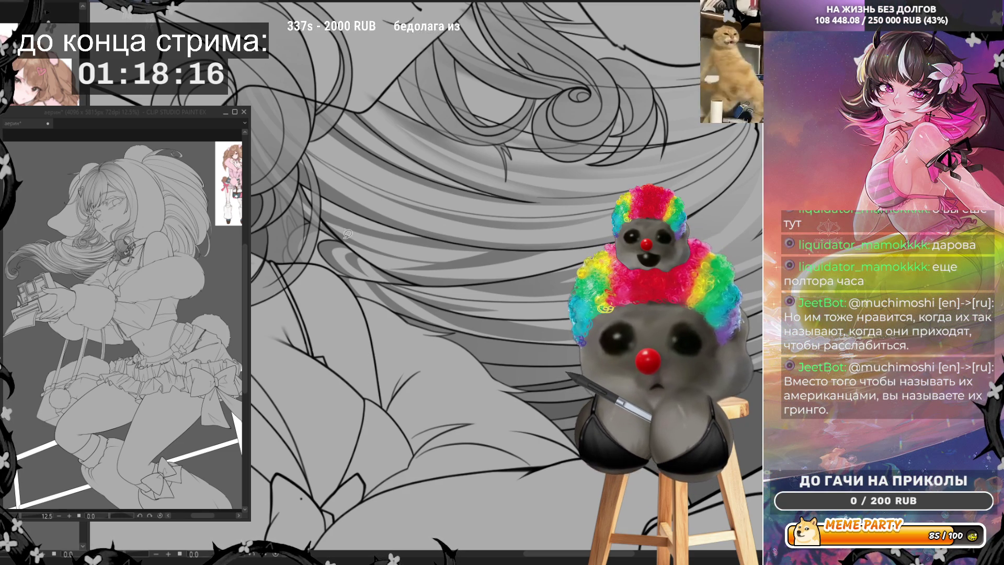
mouse_move(346, 232)
left_mouse_down()
mouse_move(377, 262)
mouse_move(468, 262)
mouse_move(384, 265)
left_mouse_up()
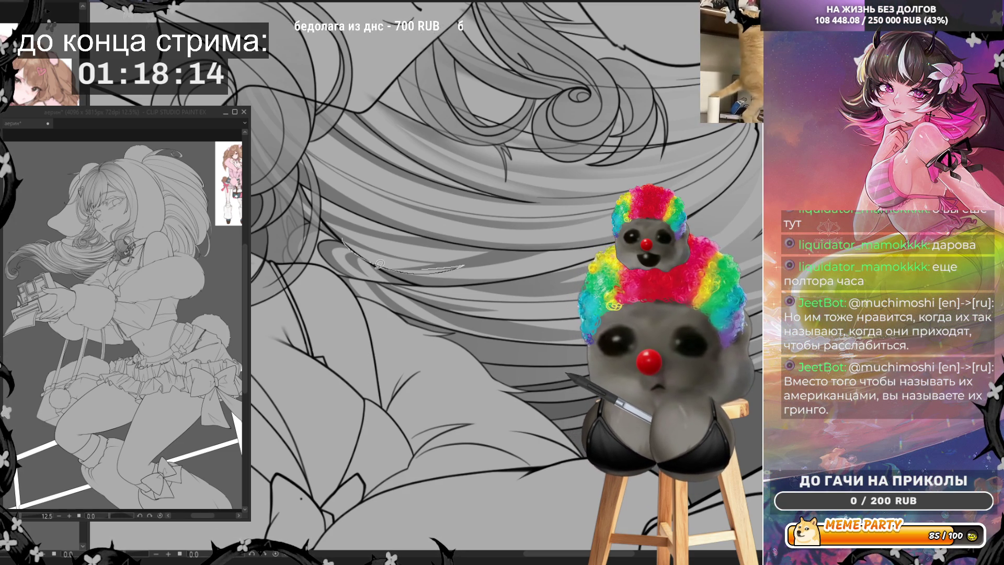
Keep two short fine strands in the wavy hair after undoing the faint misses
key("ctrl+z")
mouse_move(341, 235)
left_mouse_down()
mouse_move(407, 268)
mouse_move(492, 256)
mouse_move(424, 265)
mouse_move(355, 235)
left_mouse_up()
key("ctrl+z")
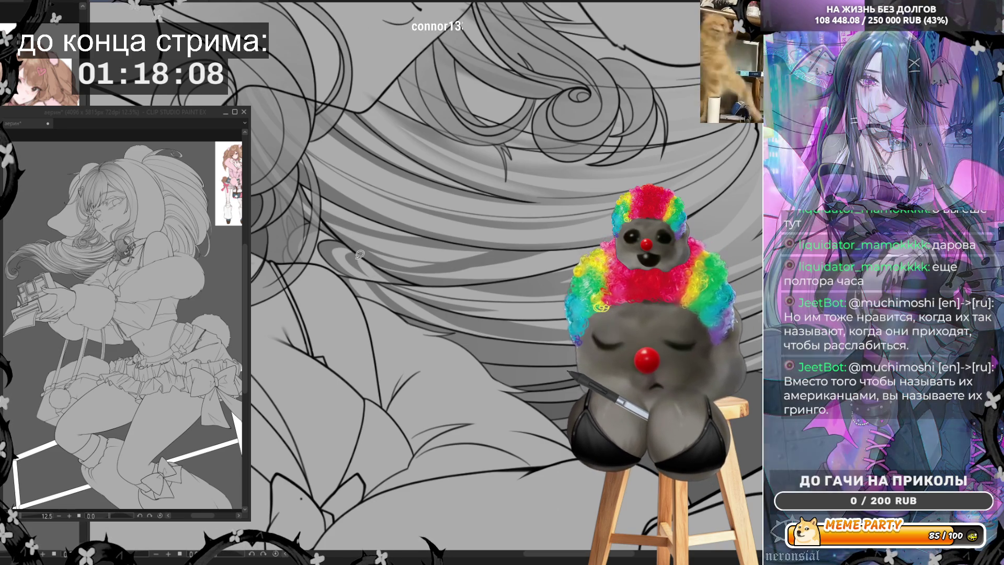
mouse_move(386, 265)
left_mouse_down()
mouse_move(486, 259)
mouse_move(397, 261)
mouse_move(343, 240)
left_mouse_up()
key("ctrl+z")
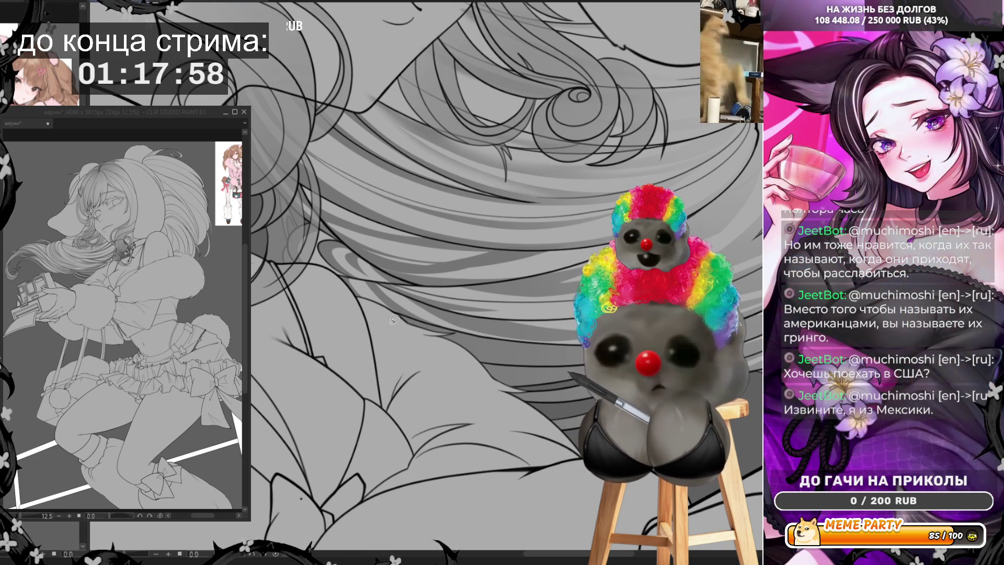
left_click_drag(328, 232, 300, 189)
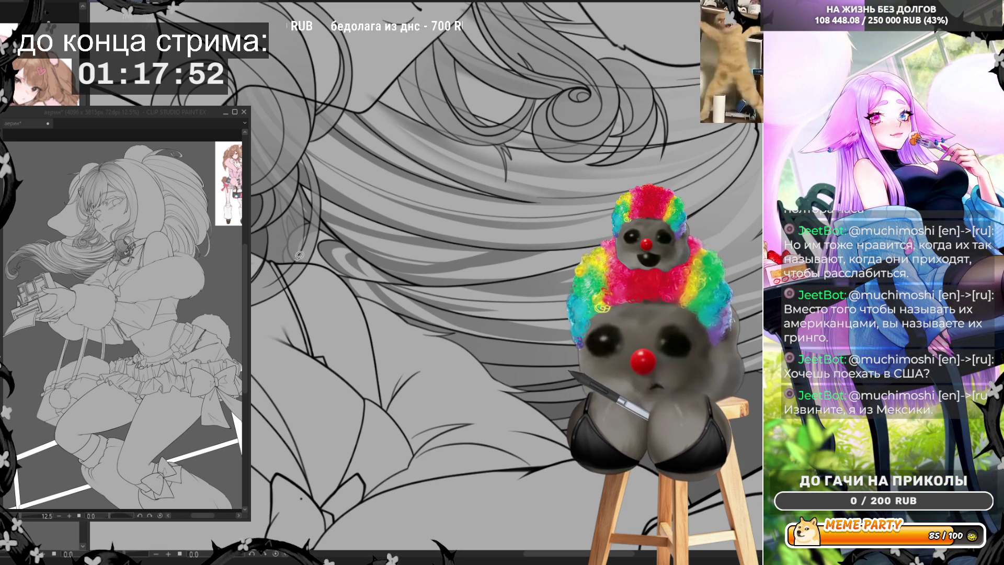
mouse_move(302, 261)
left_mouse_down()
mouse_move(301, 250)
mouse_move(351, 241)
left_mouse_up()
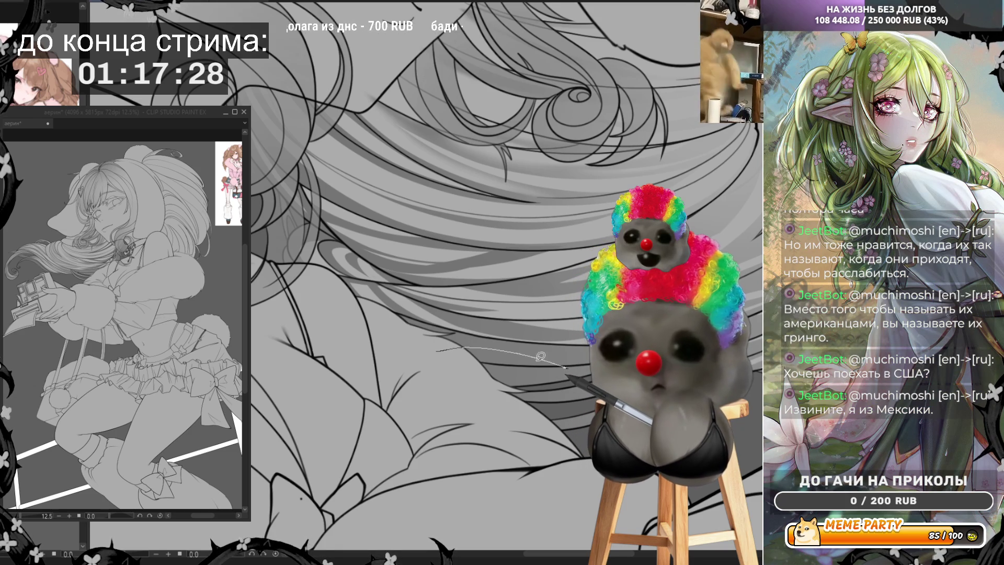
Add a thin arcing strand across the lower hair, redrawing it once
left_click_drag(576, 355, 439, 349)
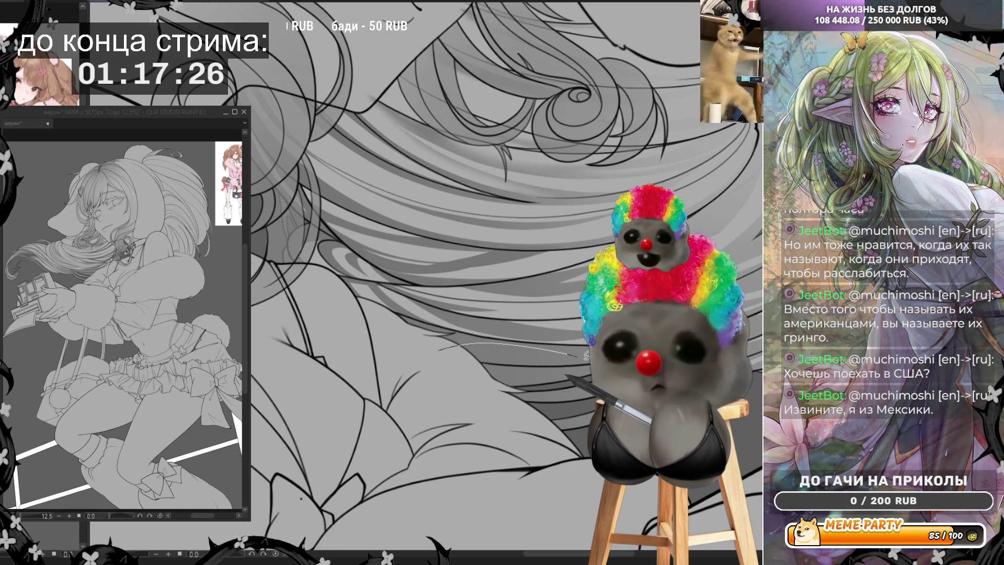
key("ctrl+z")
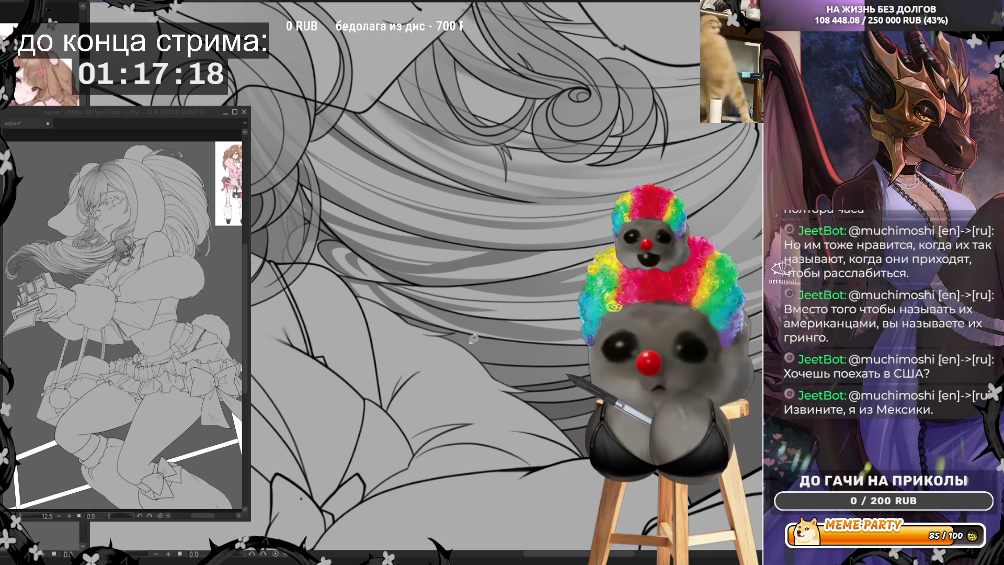
mouse_move(446, 354)
left_mouse_down()
mouse_move(470, 337)
mouse_move(510, 334)
mouse_move(558, 355)
mouse_move(521, 339)
mouse_move(474, 342)
mouse_move(565, 357)
left_mouse_up()
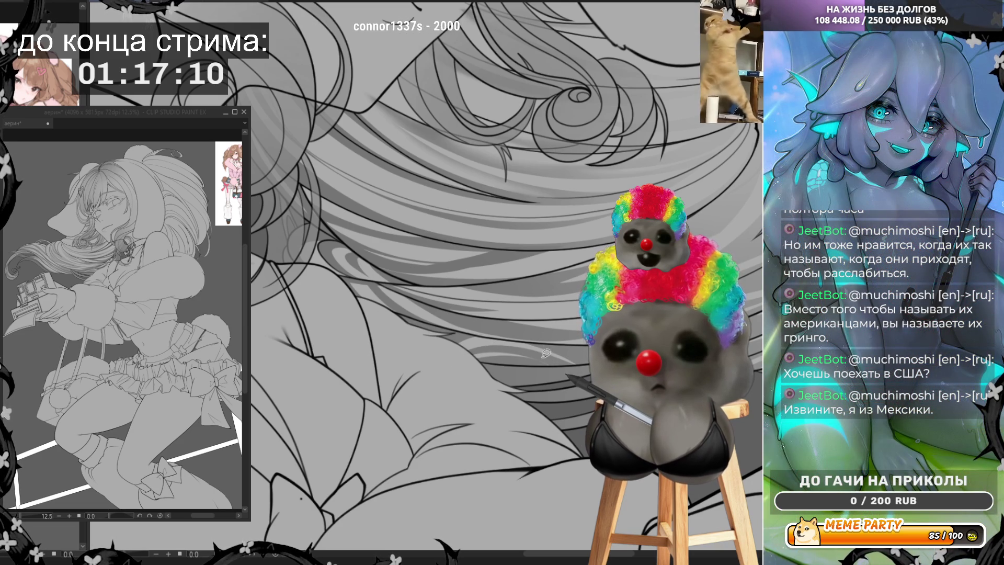
Add two thin arcing strands to the lower hair, then pan over and ink a strand by the curl
left_click_drag(469, 359, 544, 356)
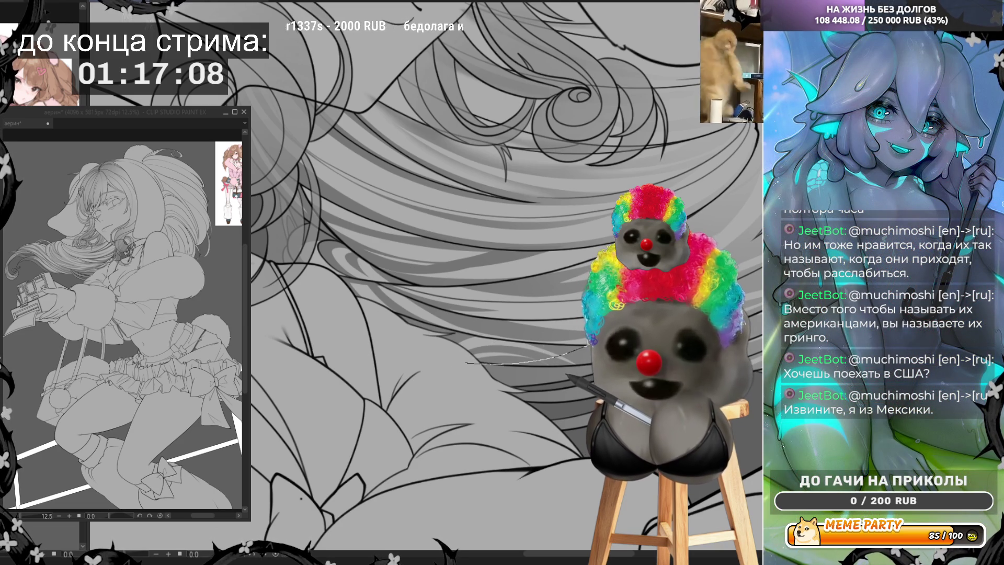
mouse_move(576, 350)
left_mouse_down()
mouse_move(508, 354)
mouse_move(521, 348)
mouse_move(538, 368)
mouse_move(525, 379)
left_mouse_up()
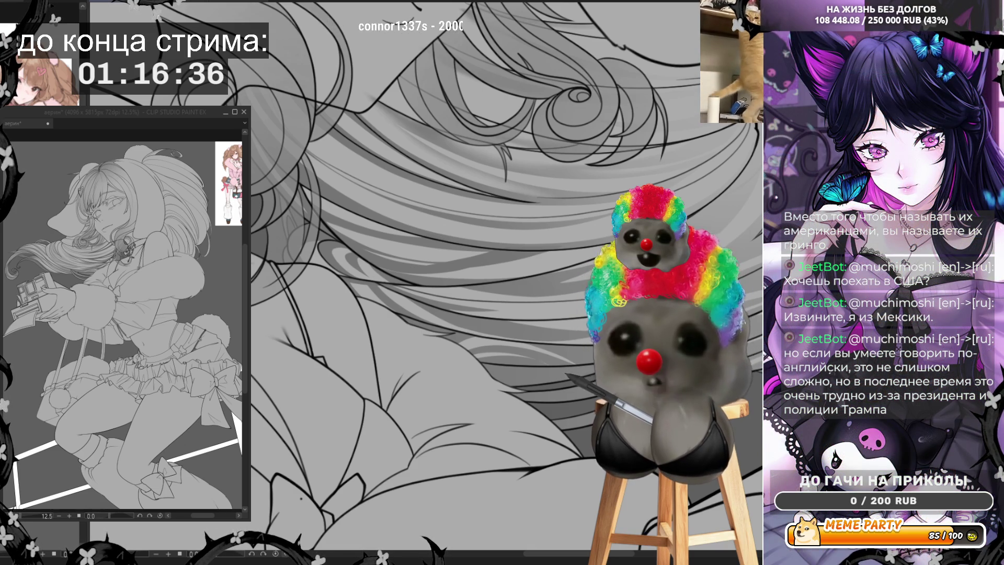
mouse_move(680, 105)
left_mouse_down()
mouse_move(706, 235)
mouse_move(680, 131)
mouse_move(706, 196)
left_mouse_up()
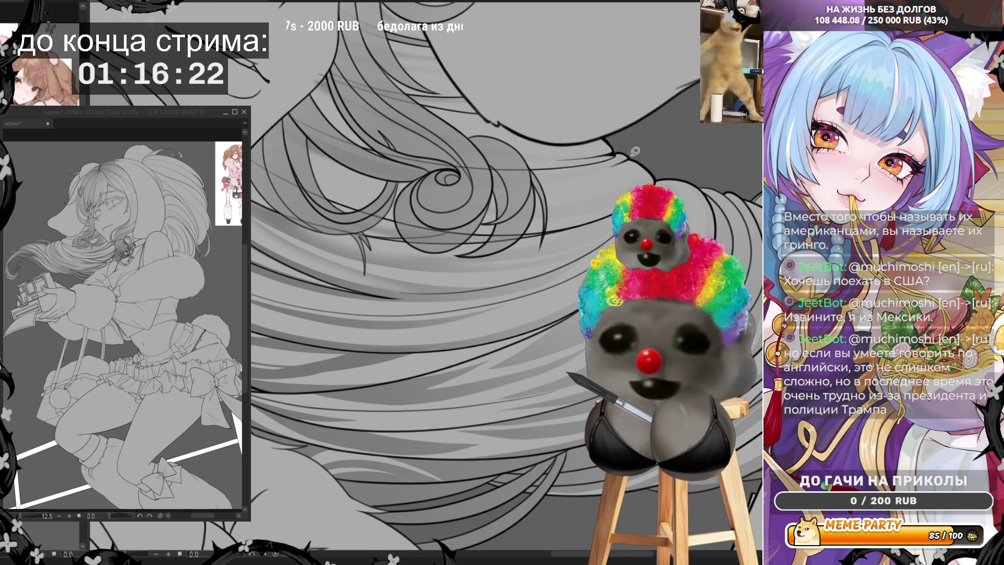
left_click_drag(632, 156, 555, 184)
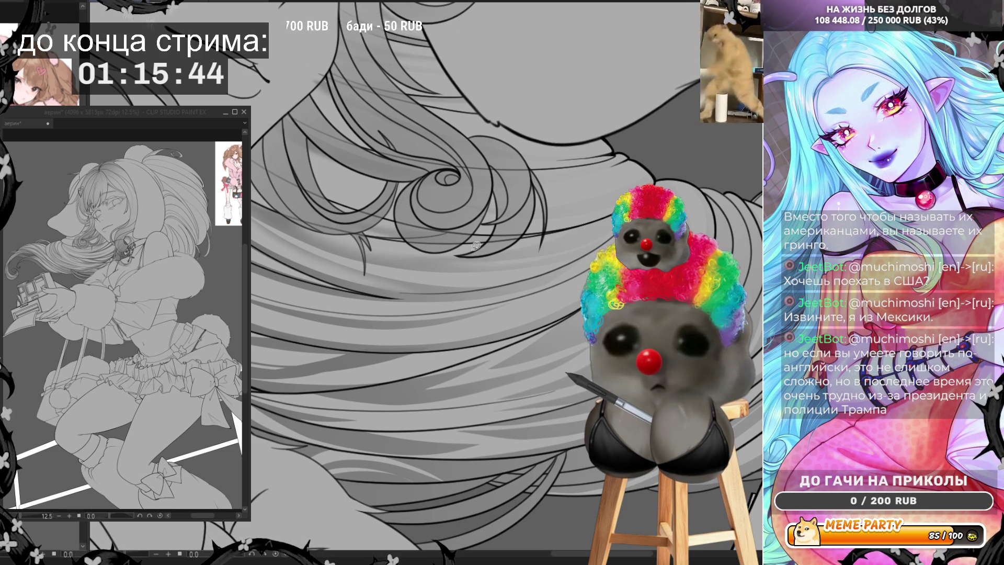
Add a faint strand following the large hair curl and rotate the canvas view
mouse_move(630, 154)
left_mouse_down()
mouse_move(572, 175)
mouse_move(534, 174)
mouse_move(652, 164)
mouse_move(658, 144)
left_mouse_up()
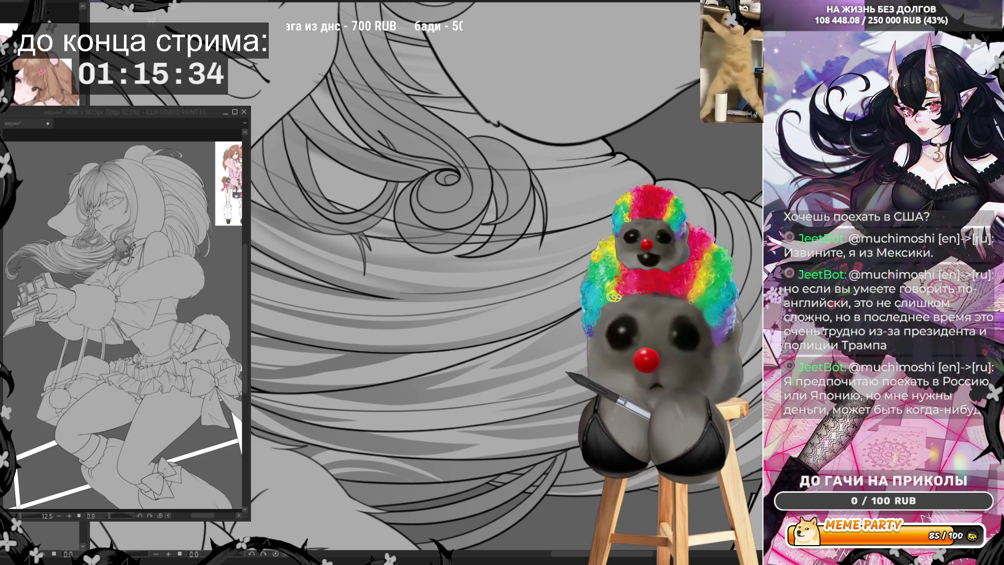
key("minus")
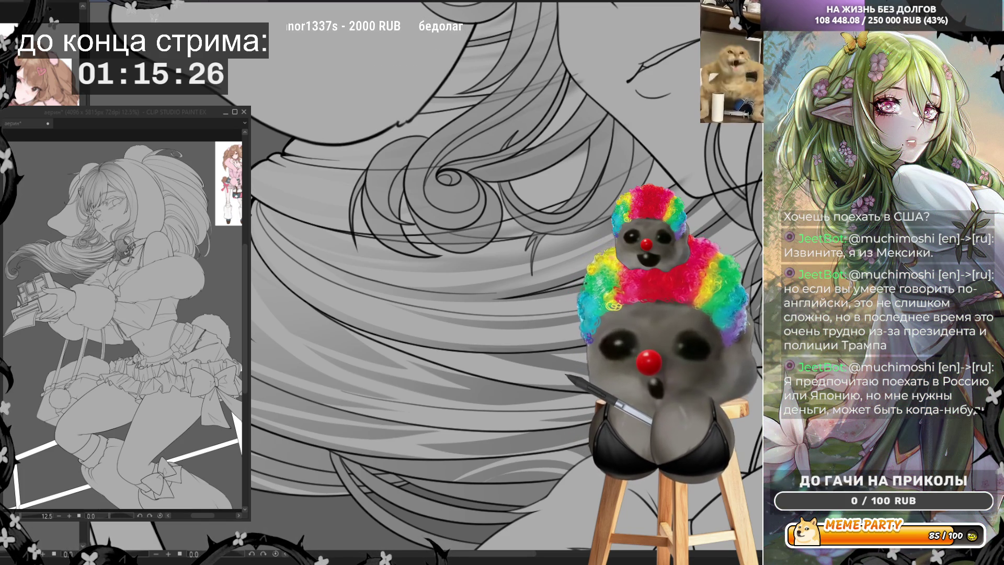
Draw long sweeping strands across the hair below the curls, restoring the curved one with Ctrl+Y
left_click_drag(259, 160, 482, 168)
key("ctrl+z")
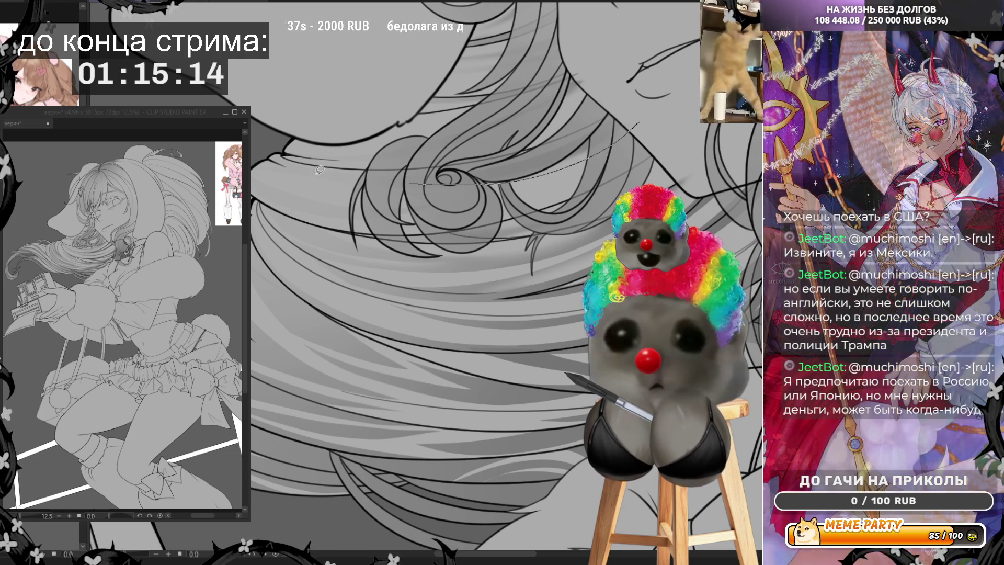
left_click_drag(639, 124, 264, 164)
key("ctrl+z")
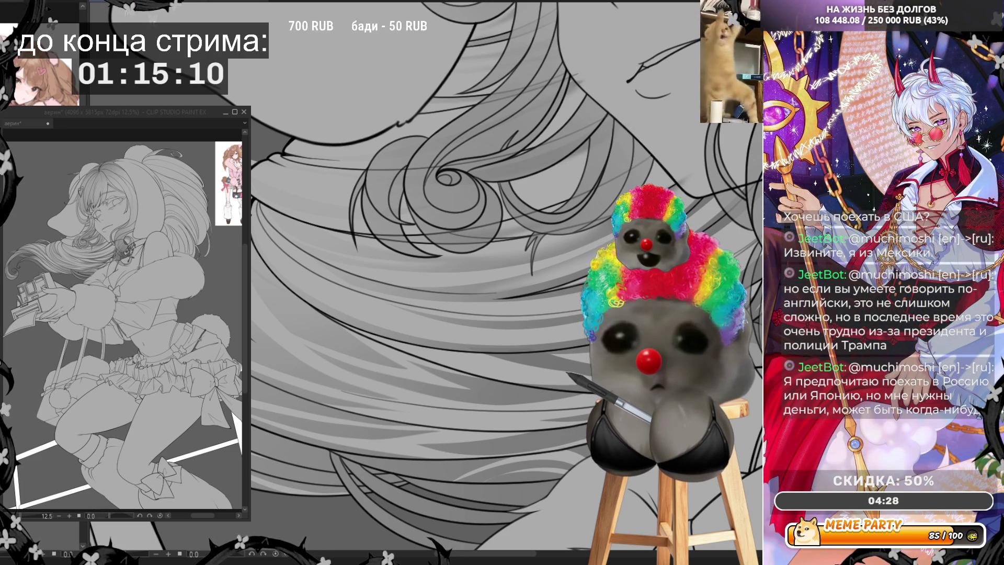
key("ctrl+y")
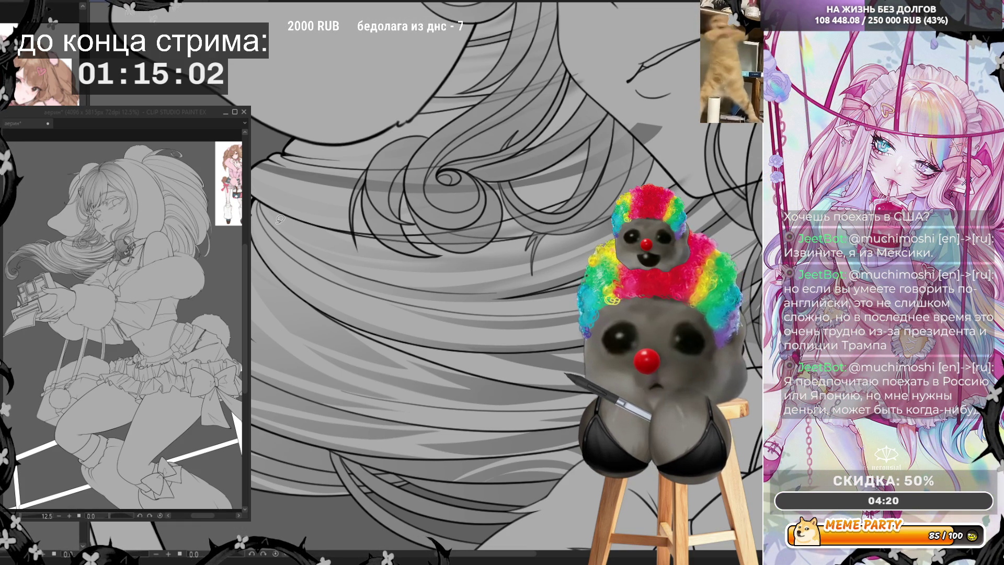
mouse_move(252, 174)
left_mouse_down()
mouse_move(280, 187)
mouse_move(408, 203)
mouse_move(628, 134)
mouse_move(469, 166)
mouse_move(266, 121)
left_mouse_up()
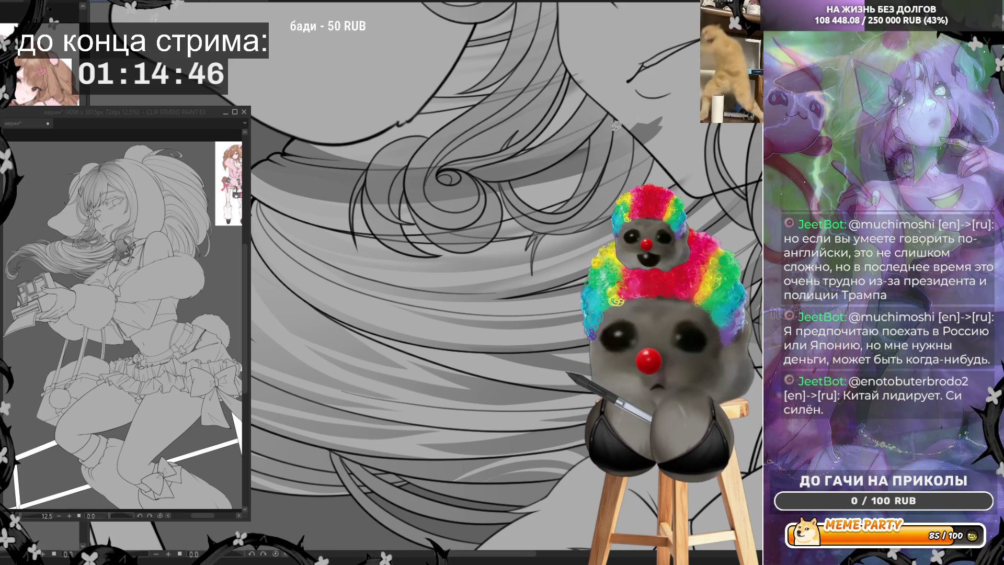
Remove the short trial strokes on the left and right hair, undoing each new attempt
left_click_drag(668, 105, 510, 173)
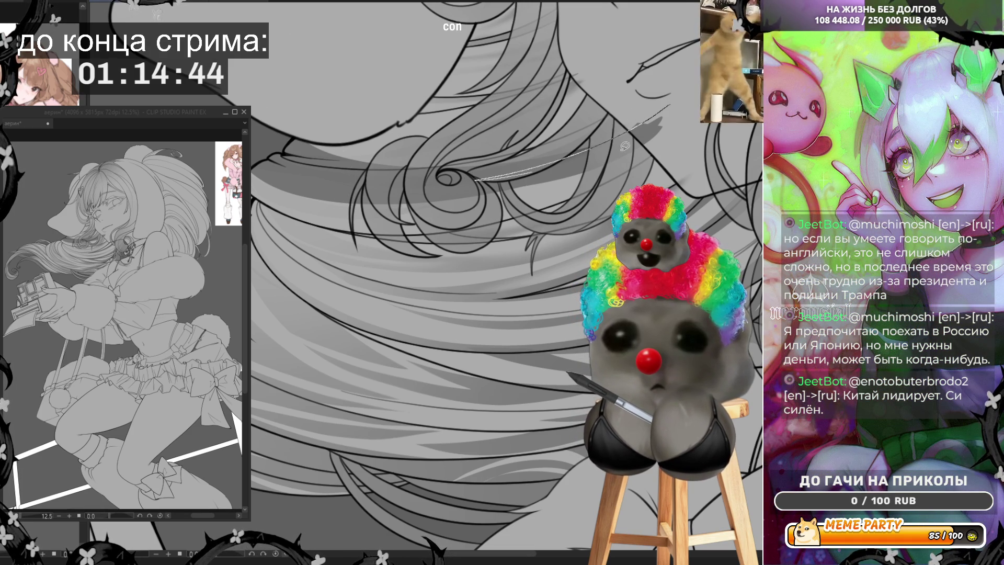
key("ctrl+z")
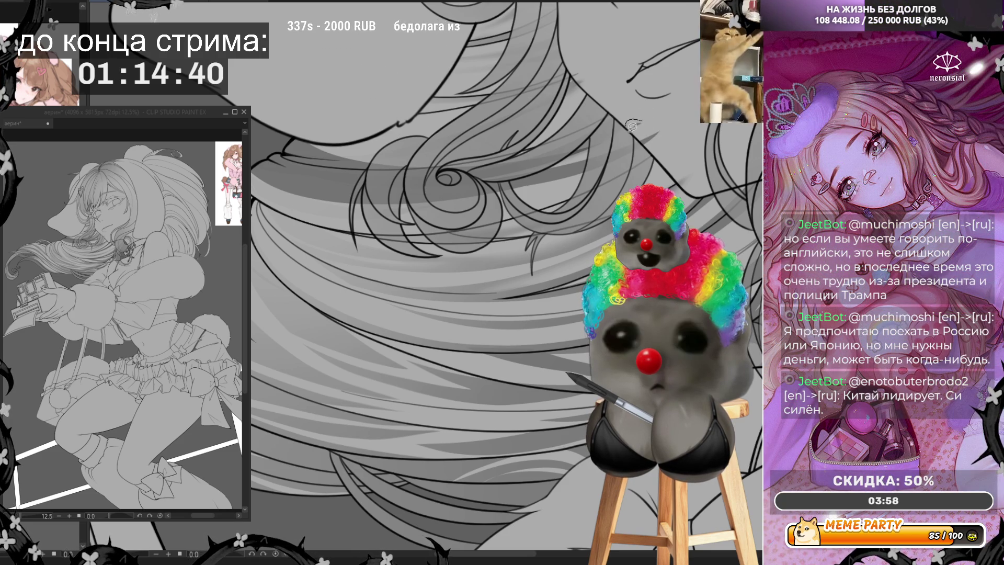
key("ctrl+z")
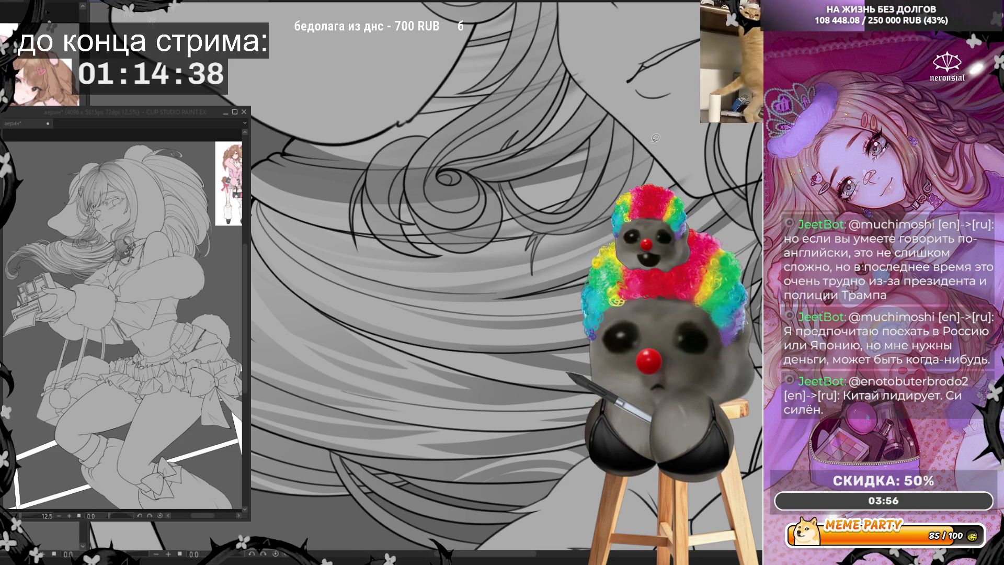
left_click_drag(288, 139, 333, 155)
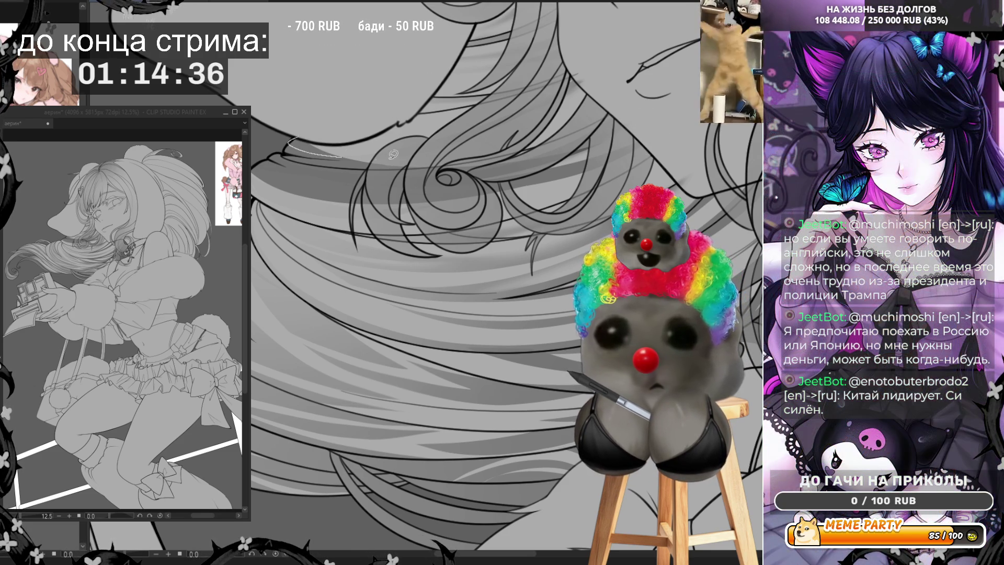
key("ctrl+z")
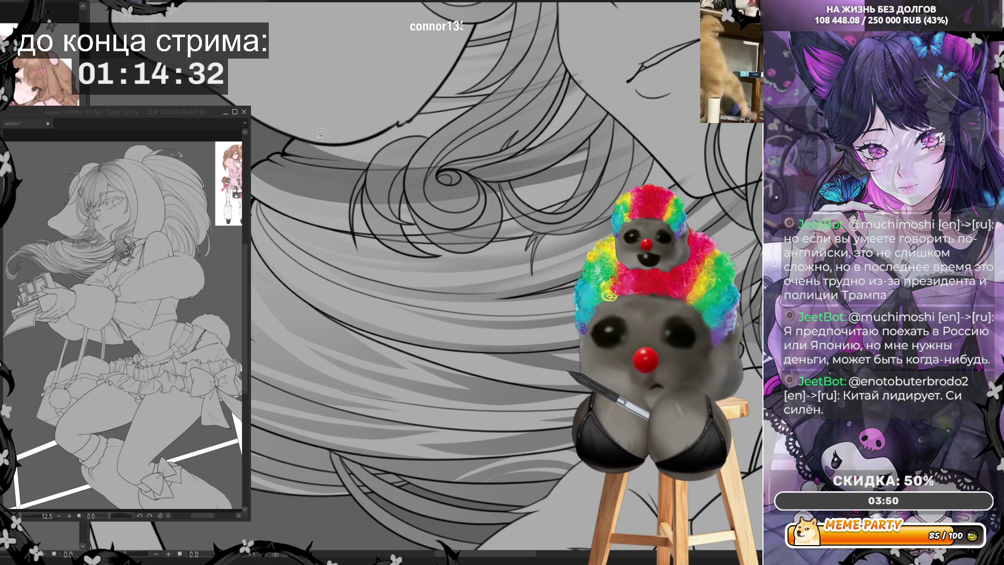
key("ctrl+z")
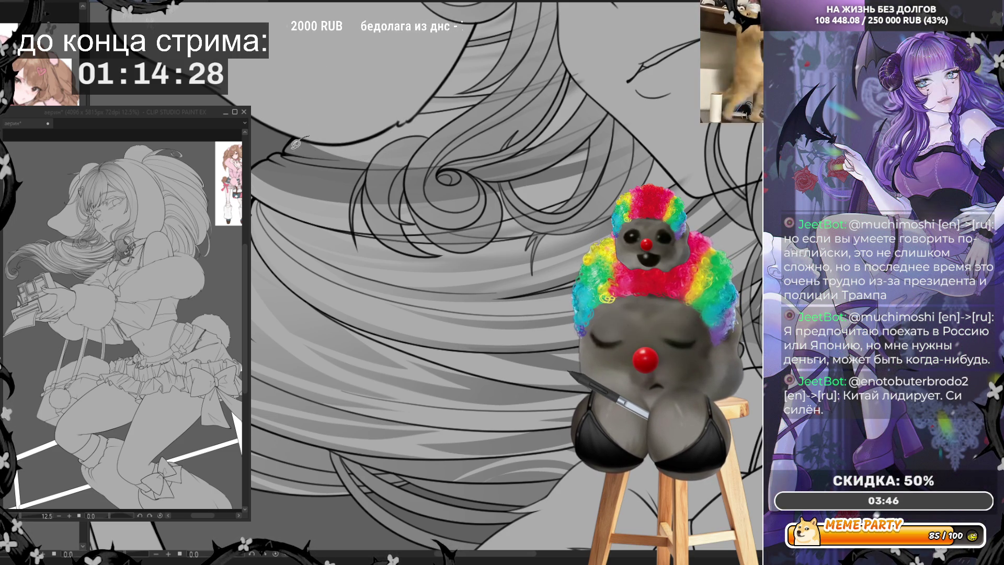
key("ctrl+z")
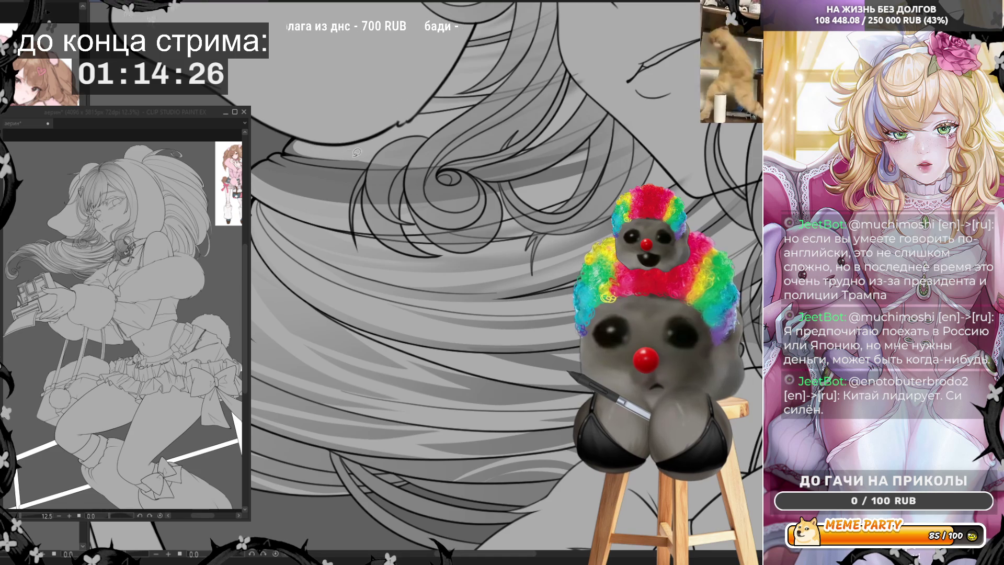
key("ctrl+z")
left_click_drag(349, 160, 323, 162)
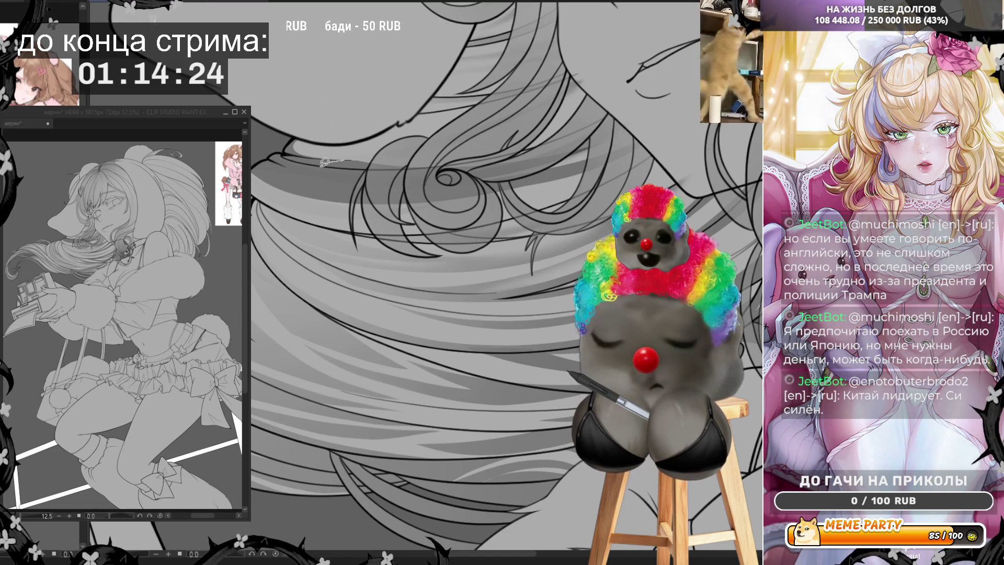
key("ctrl+z")
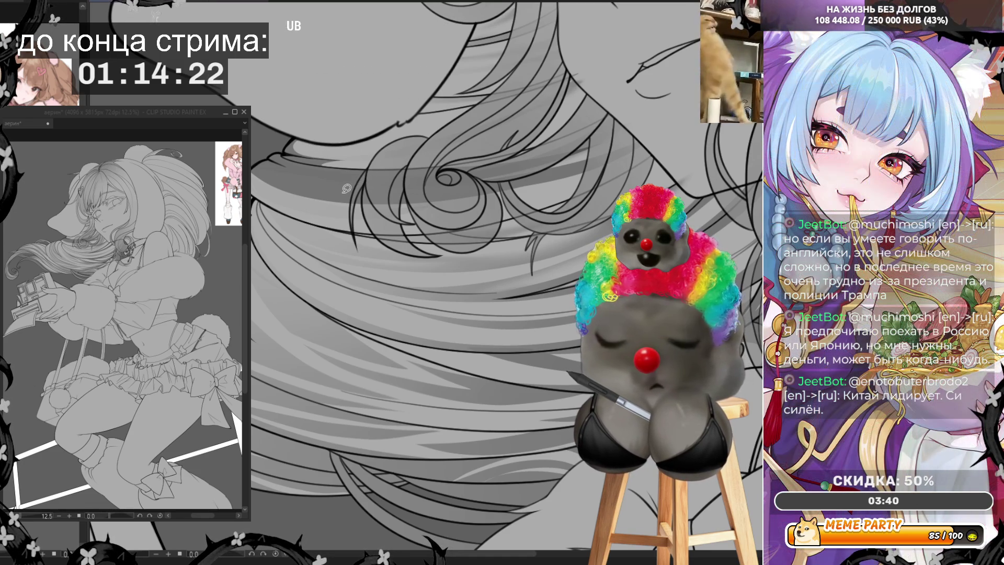
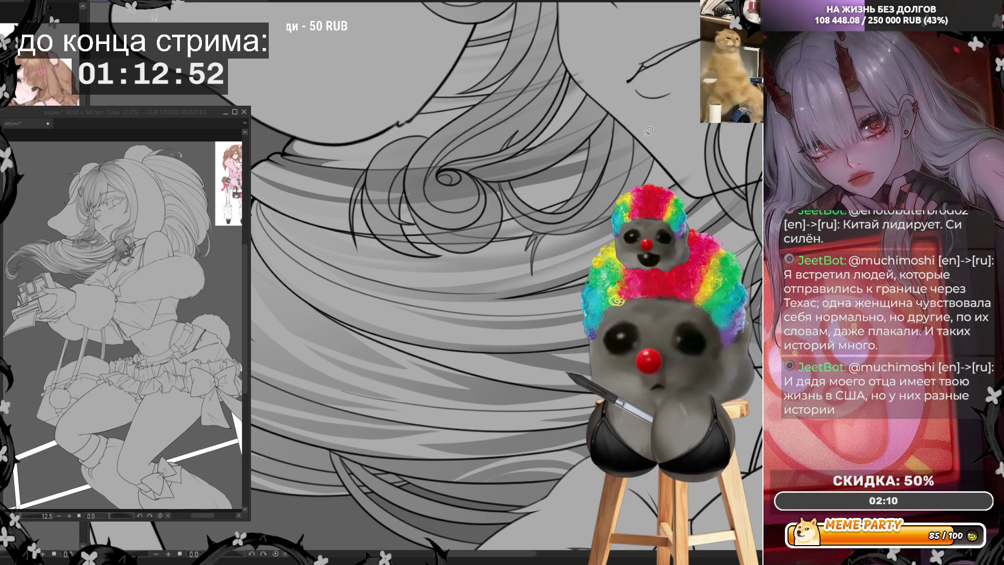
Ink thin curled strand lines across the large hair lock, undoing strokes that miss
left_click_drag(493, 210, 433, 231)
key("ctrl+z")
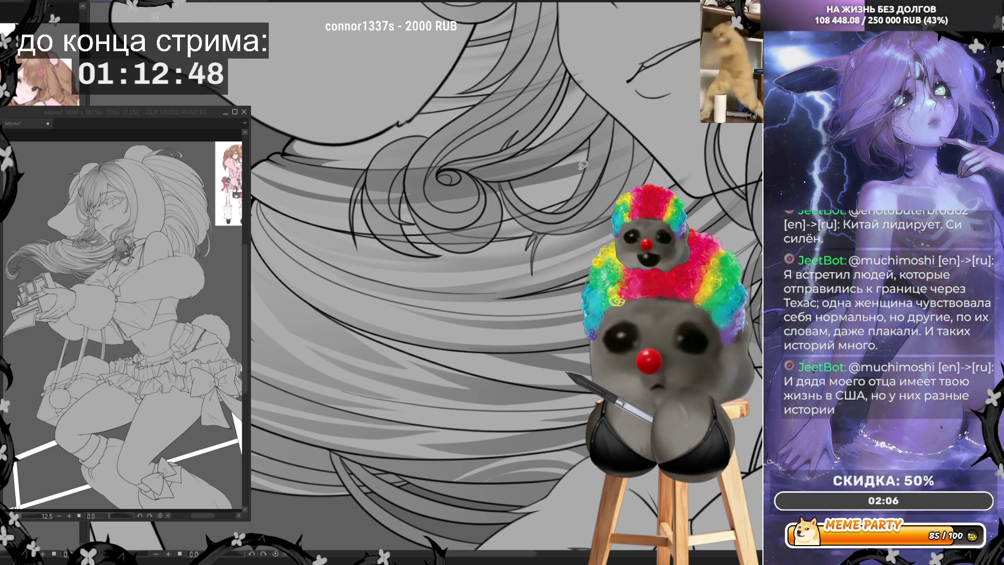
mouse_move(280, 155)
left_mouse_down()
mouse_move(481, 170)
mouse_move(601, 127)
mouse_move(477, 146)
mouse_move(288, 137)
left_mouse_up()
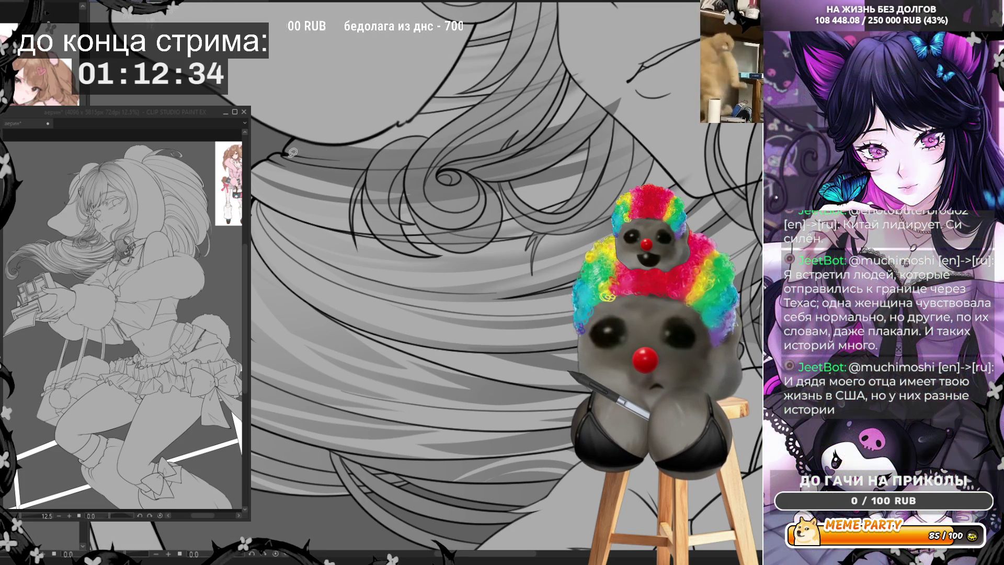
left_click_drag(388, 162, 494, 133)
key("ctrl+z")
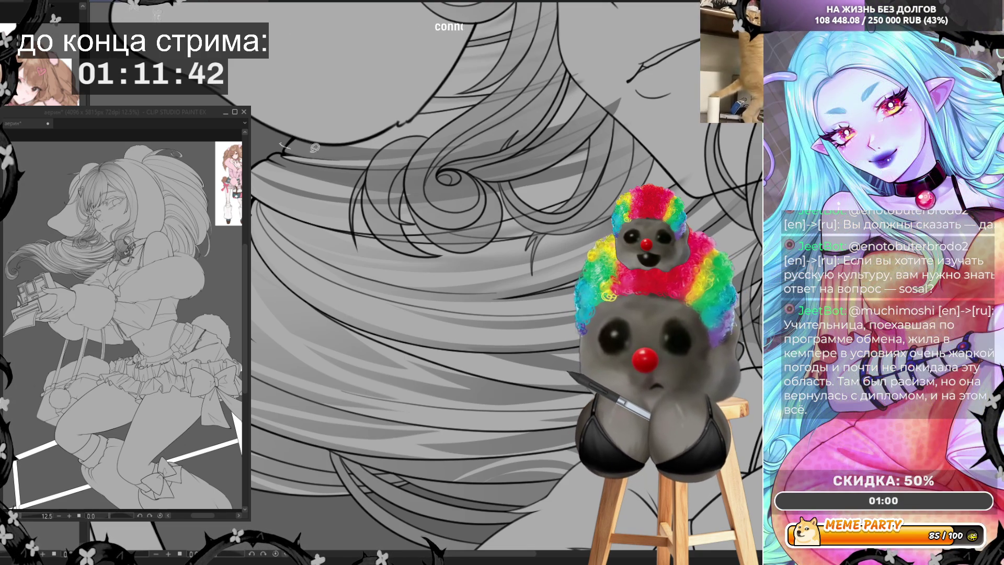
left_click_drag(286, 145, 343, 149)
left_click_drag(288, 132, 368, 149)
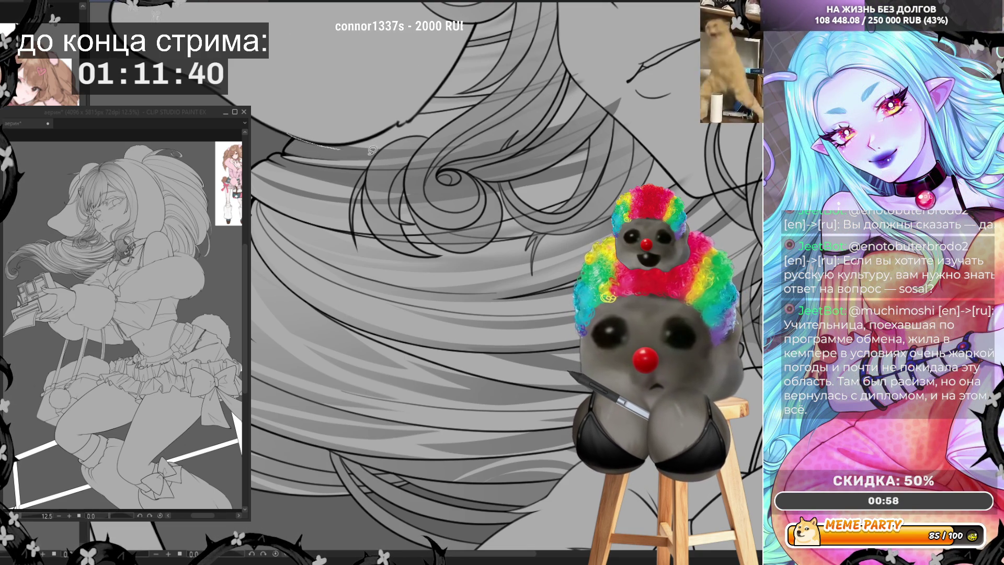
key("ctrl+z")
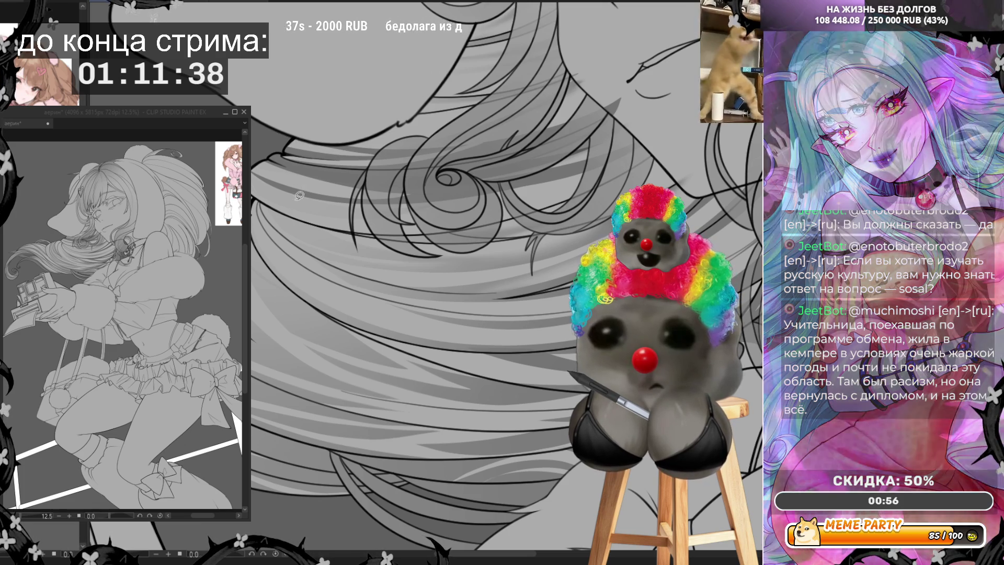
left_click_drag(571, 71, 606, 99)
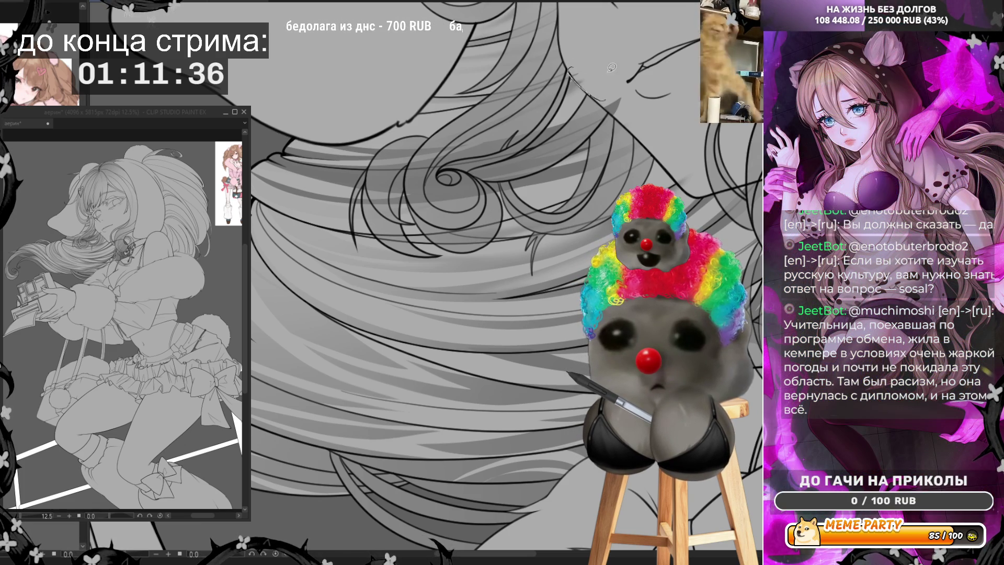
key("ctrl+z")
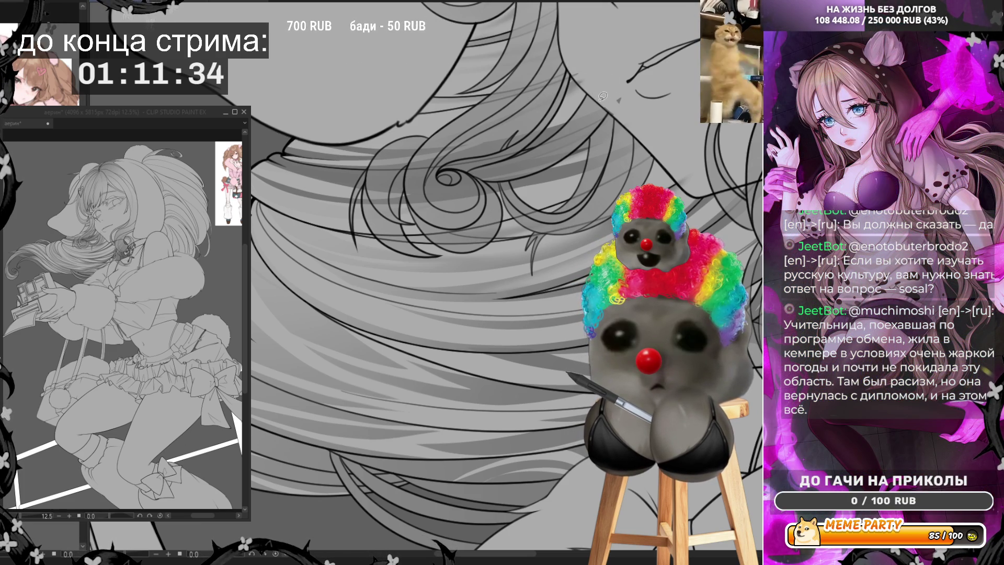
key("ctrl+z")
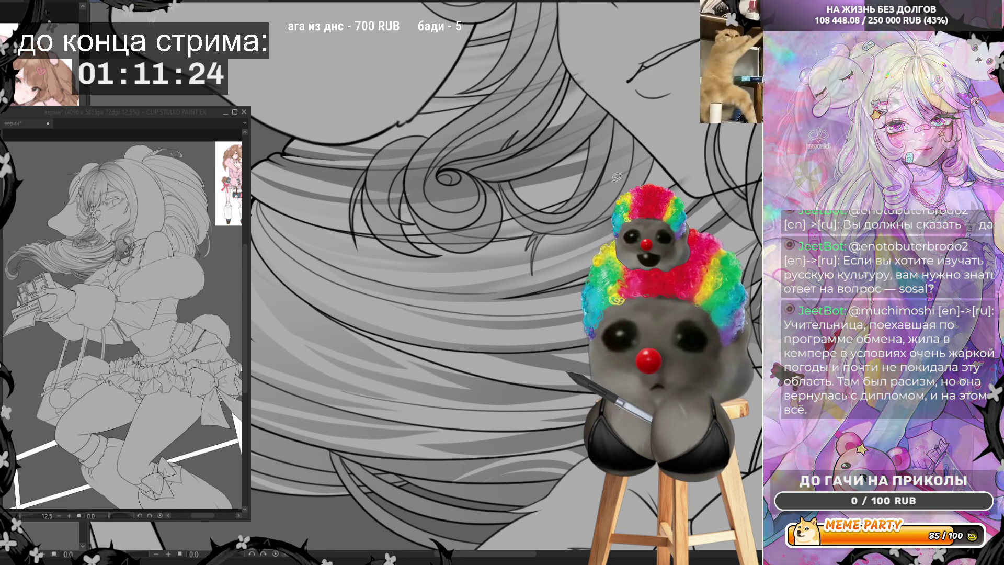
Zoom in on the head and draw one short strand line at the crown
scroll(540, 129, "down", 3)
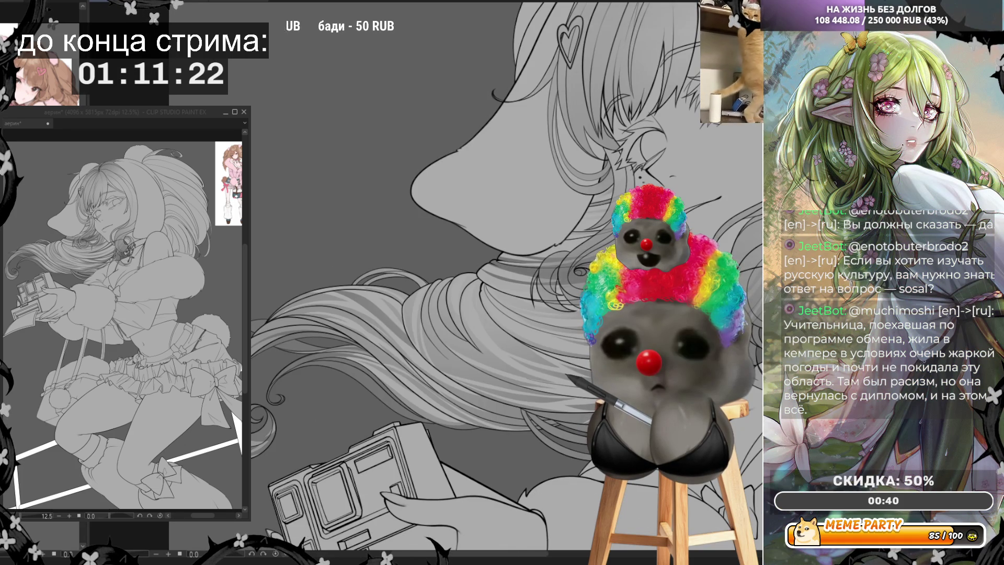
scroll(732, 377, "up", 1)
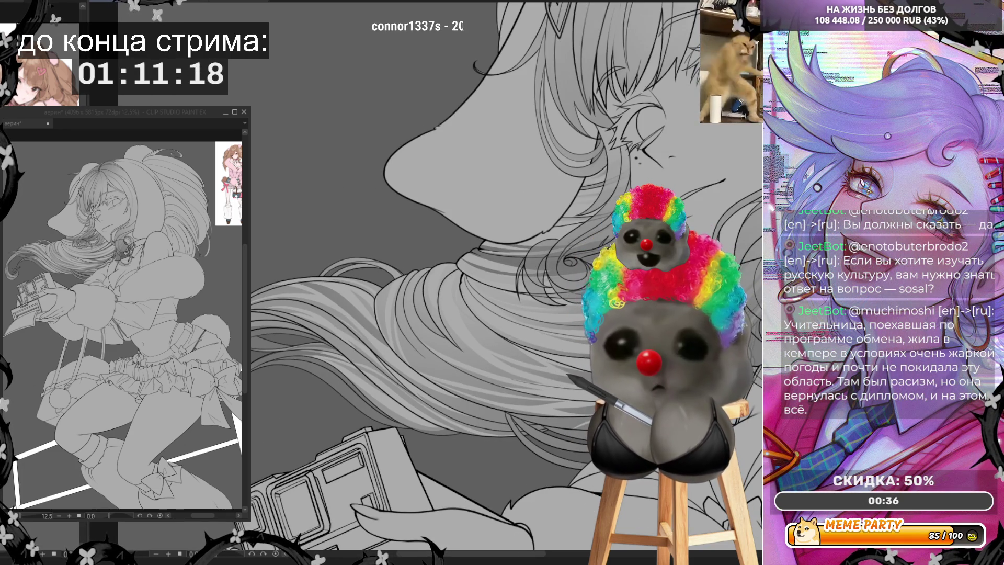
scroll(679, 366, "up", 2)
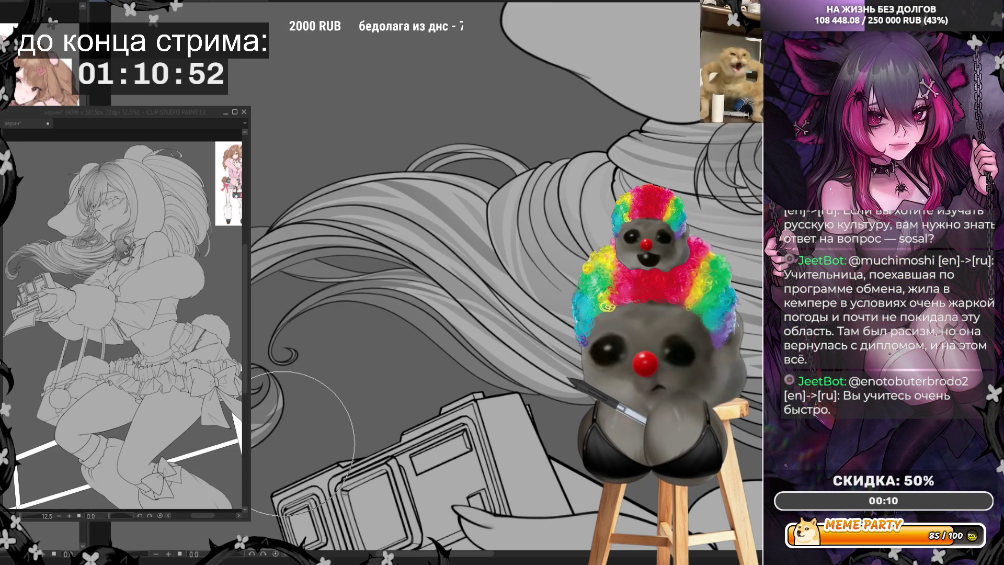
scroll(301, 442, "down", 5)
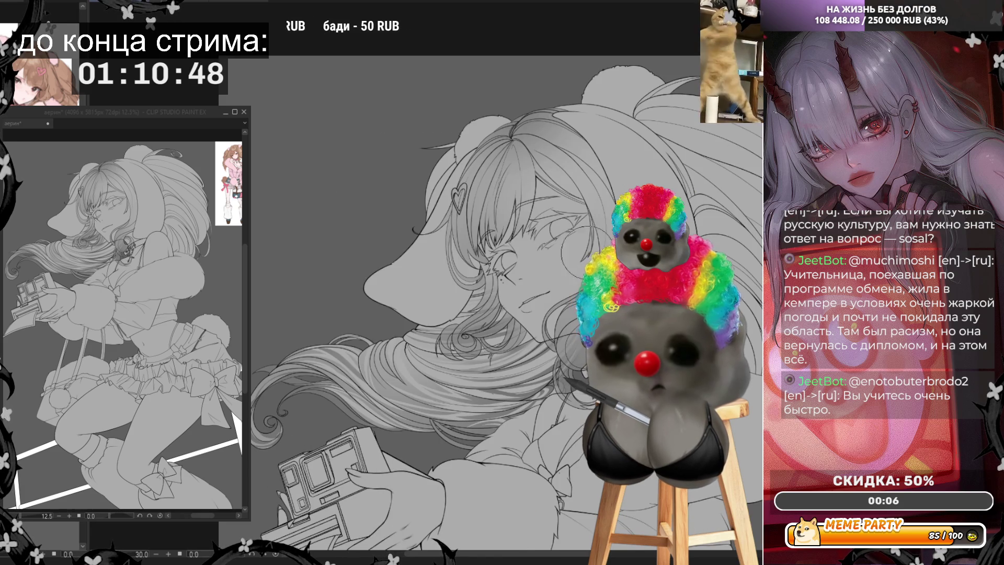
scroll(538, 231, "up", 2)
scroll(565, 70, "up", 3)
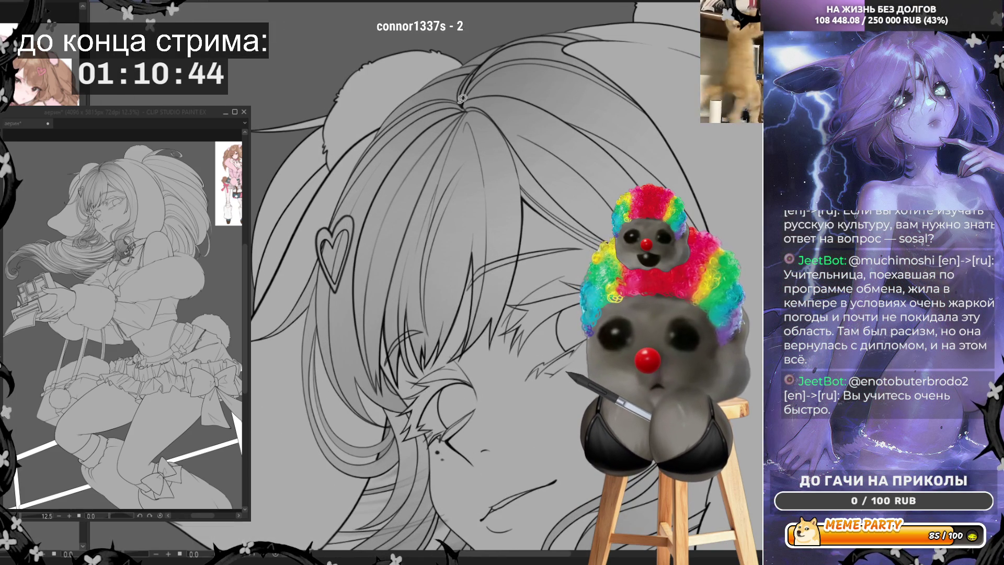
left_click_drag(457, 102, 436, 97)
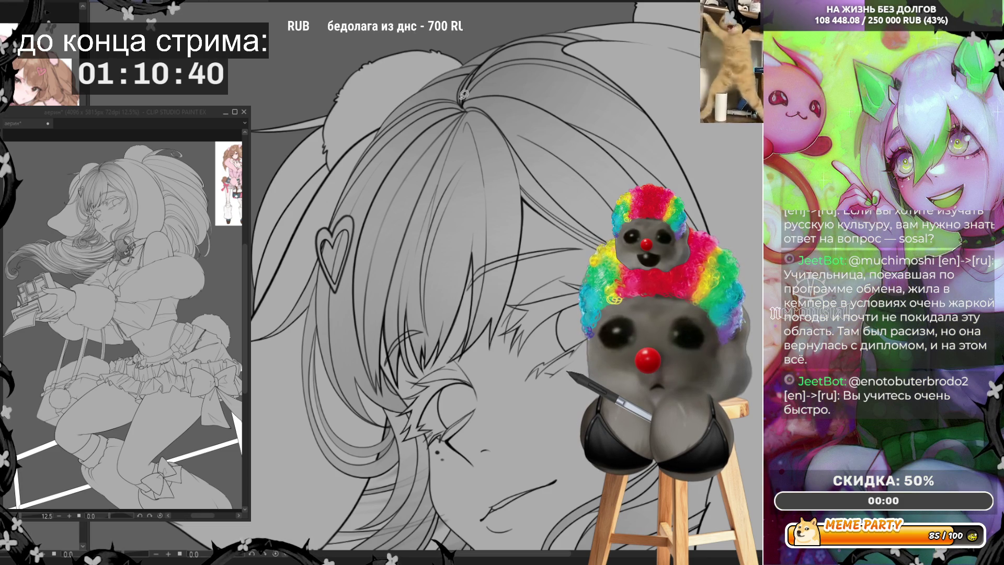
scroll(469, 112, "down", 3)
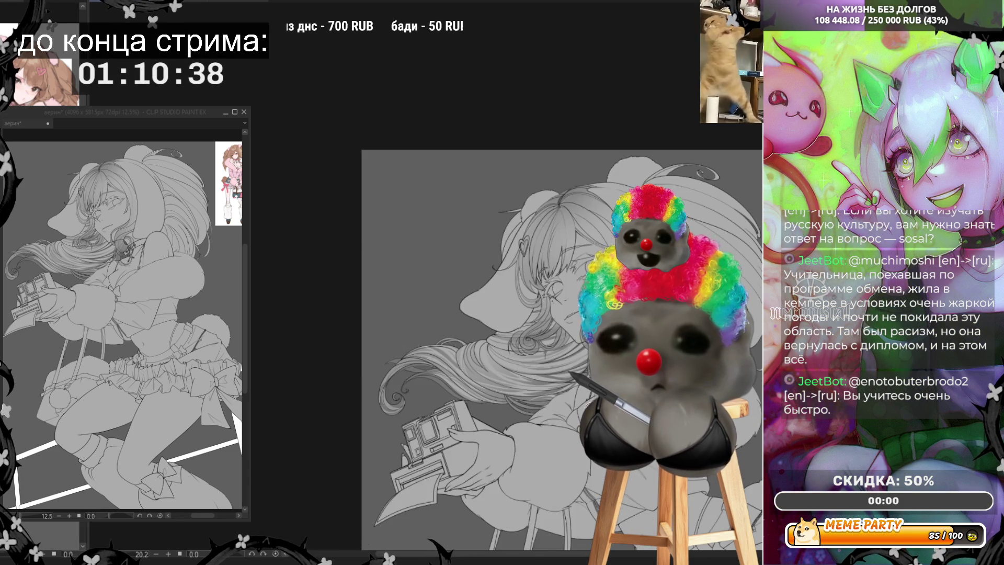
scroll(525, 360, "up", 3)
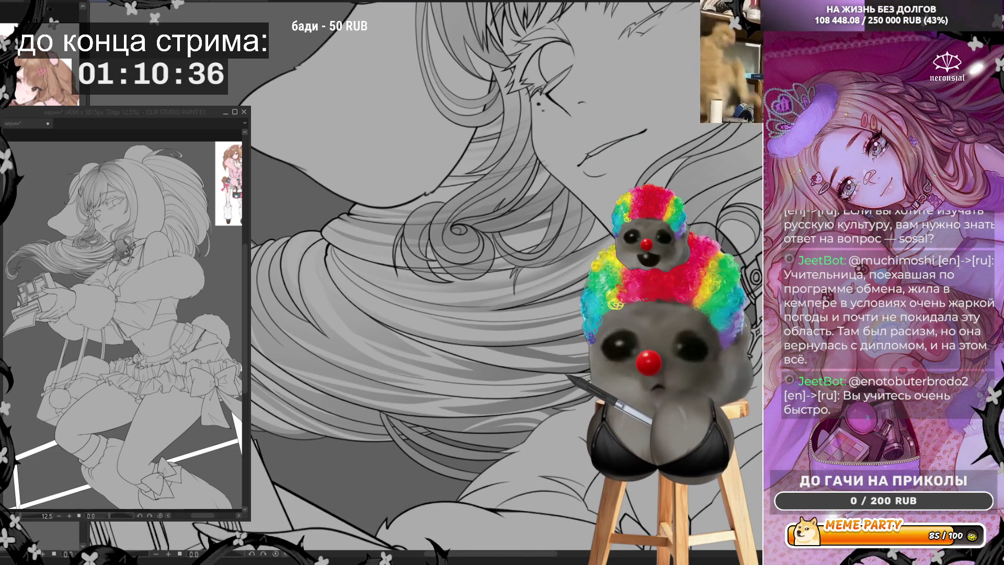
Add faint diagonal shading strokes along the lower hair under the chin, undoing rejected ones
scroll(587, 378, "up", 1)
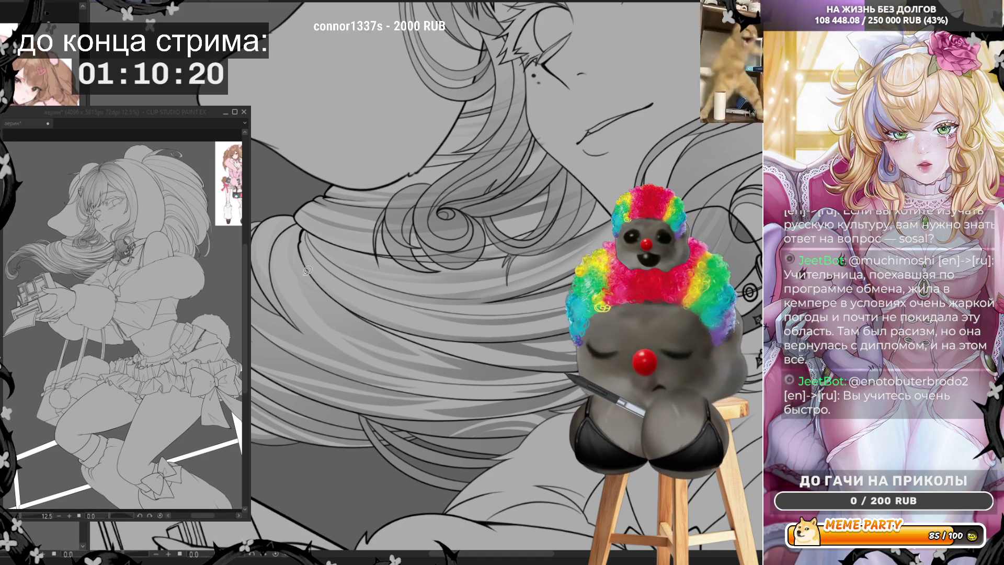
left_click_drag(296, 273, 321, 315)
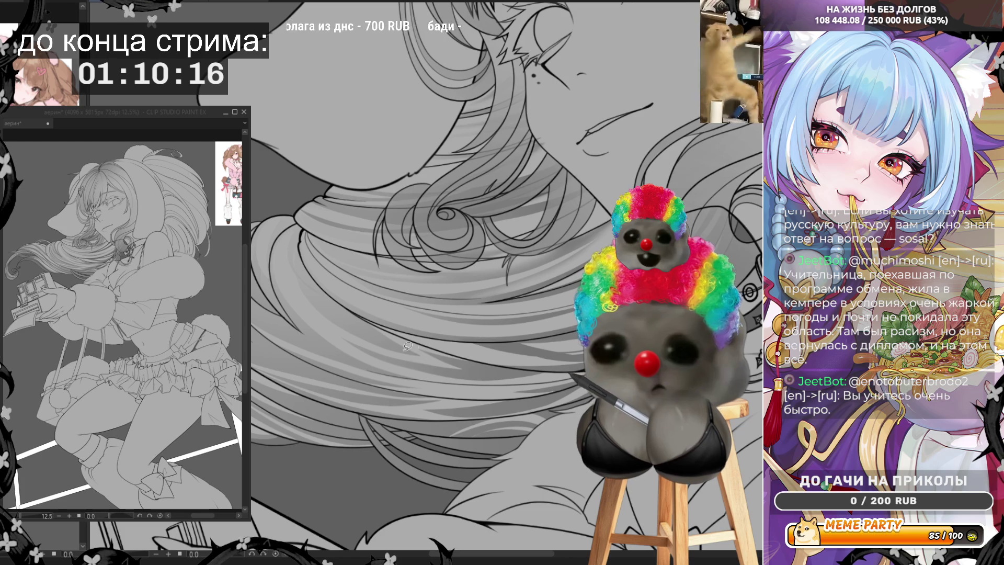
left_click_drag(430, 357, 359, 316)
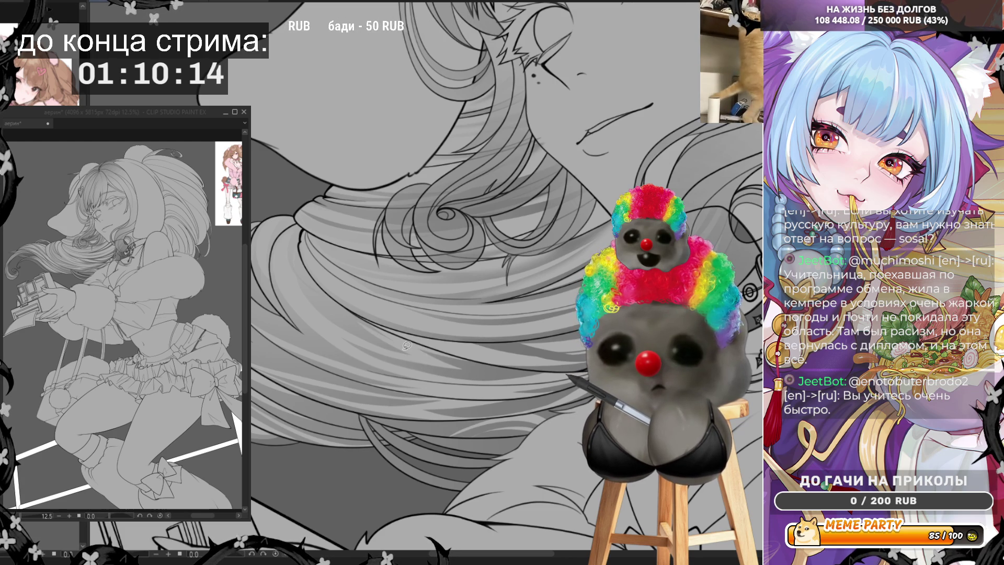
key("ctrl+z")
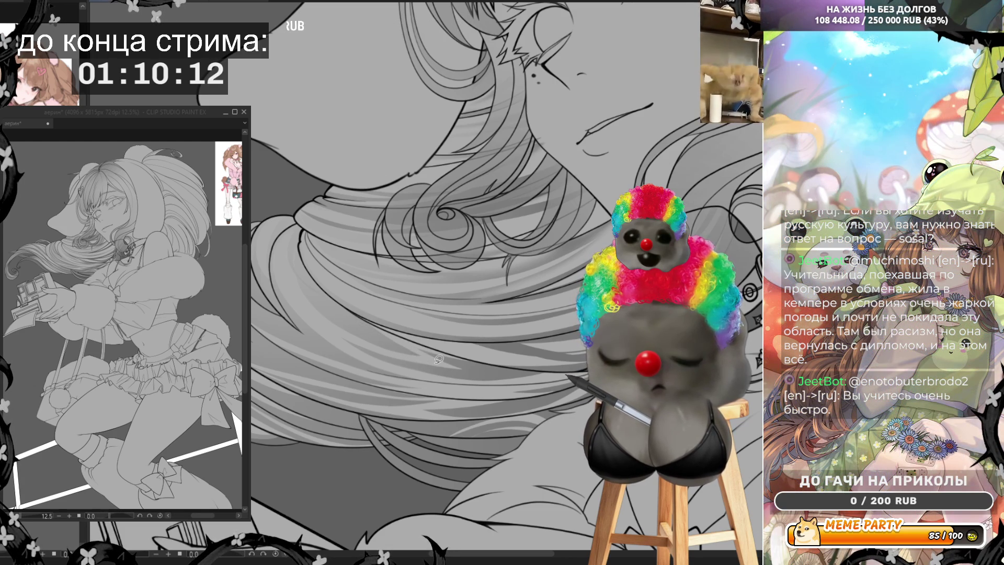
key("ctrl+z")
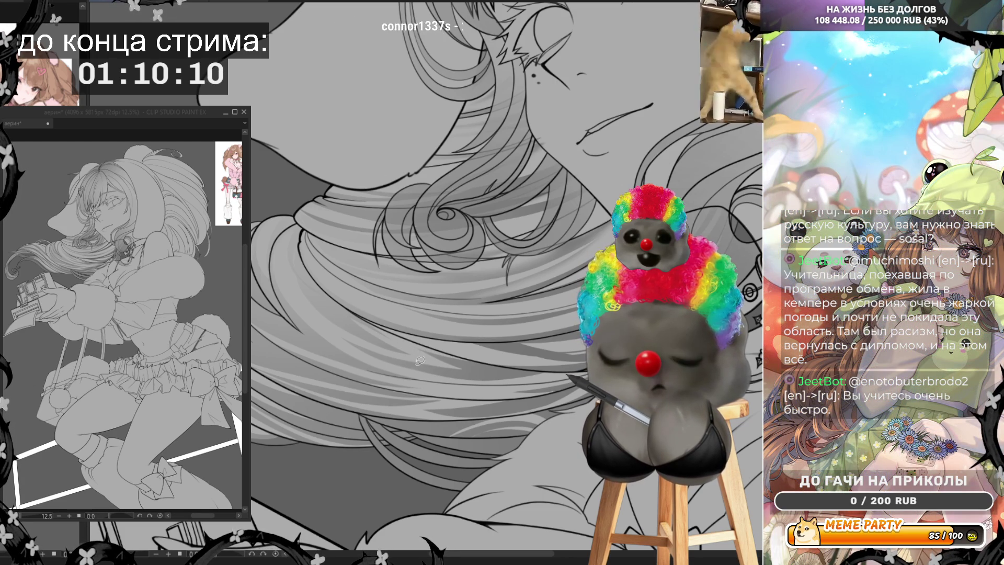
left_click_drag(378, 344, 427, 361)
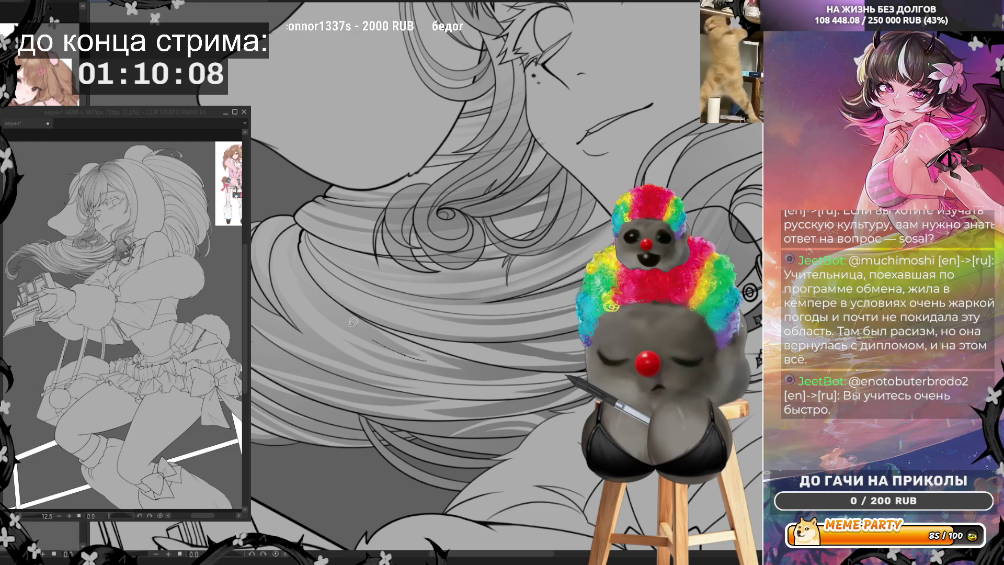
key("ctrl+z")
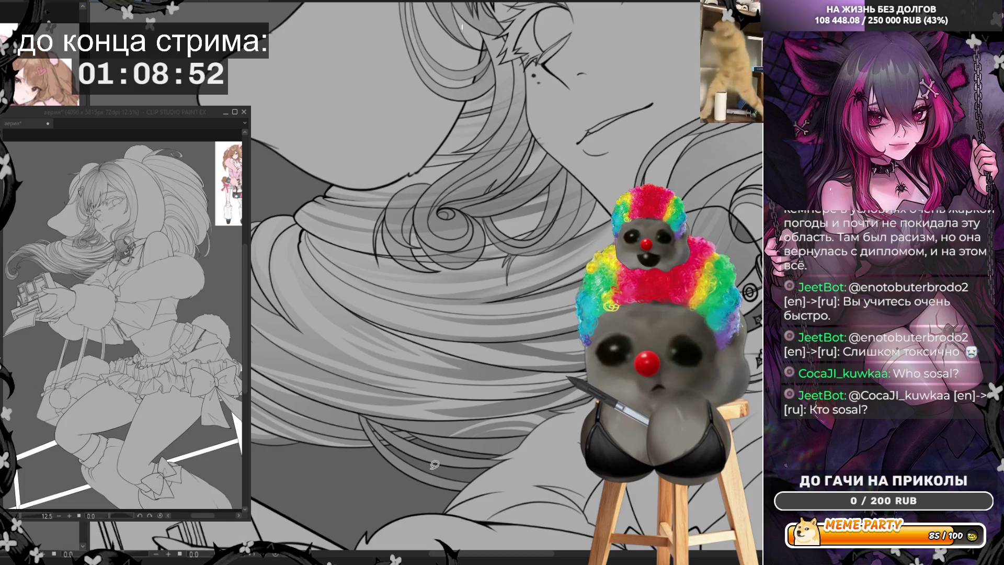
left_click_drag(473, 485, 418, 467)
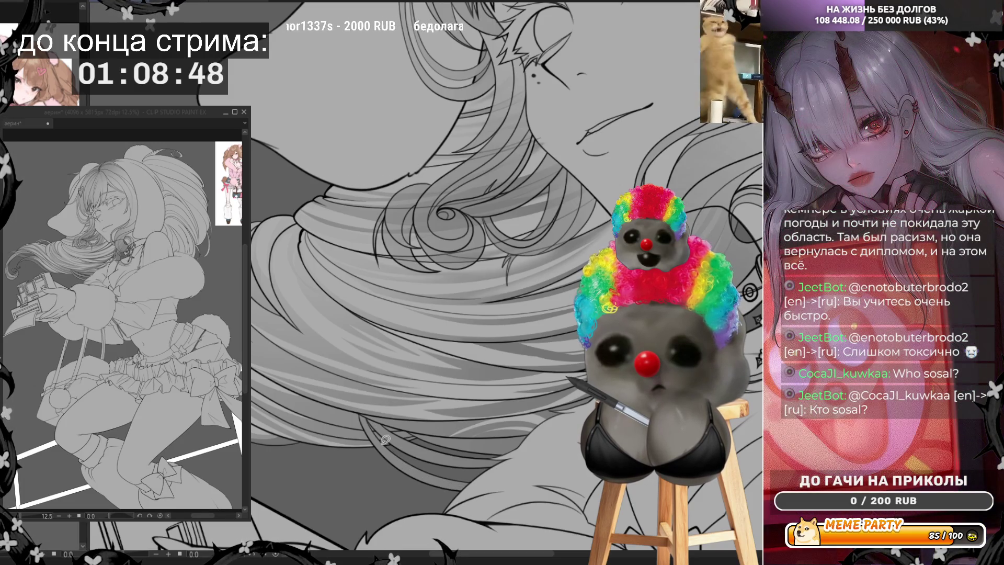
left_click_drag(489, 506, 392, 445)
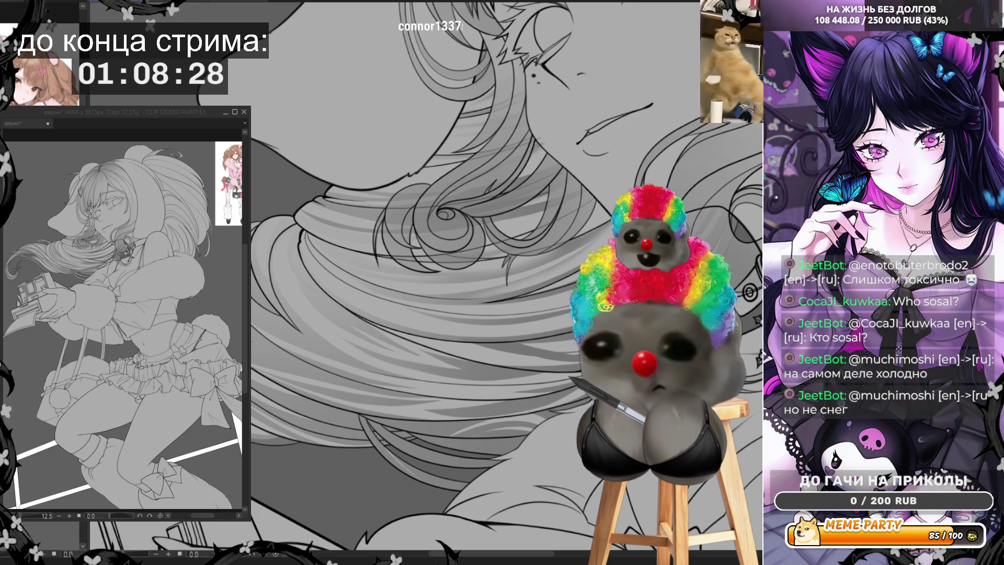
Scroll the view off the artwork to an empty grey pasteboard area
scroll(526, 297, "down", 3)
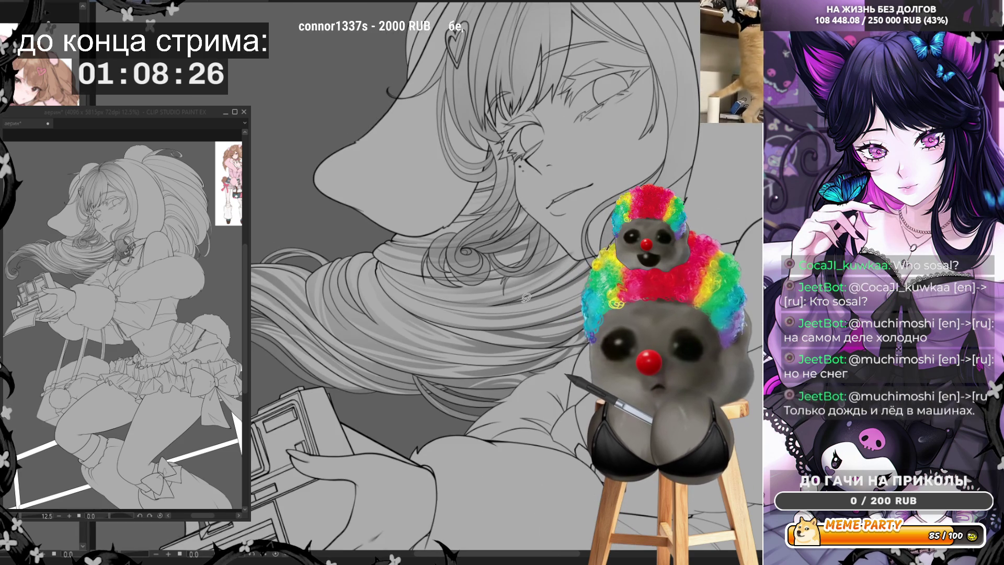
scroll(526, 297, "down", 2)
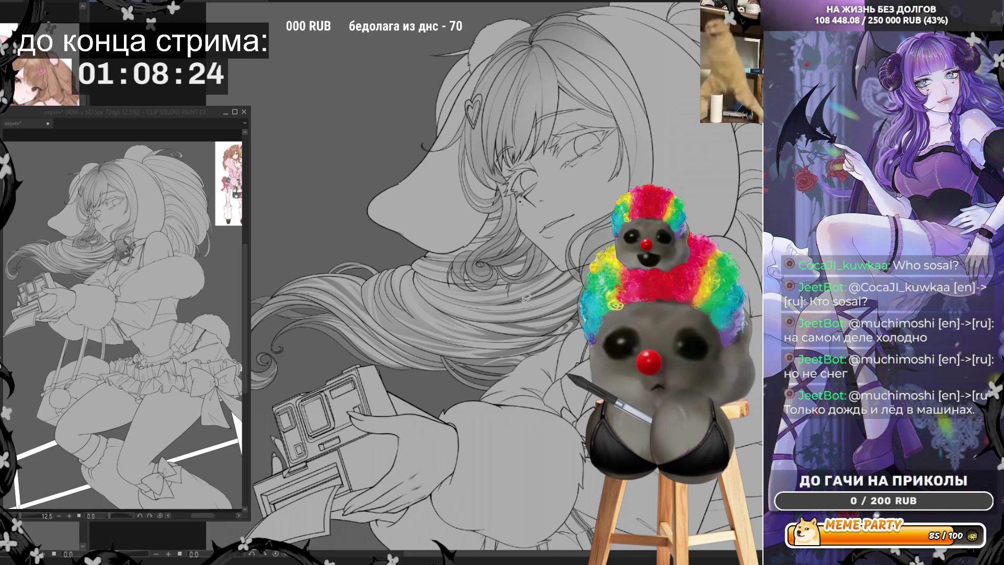
scroll(294, 170, "up", 4)
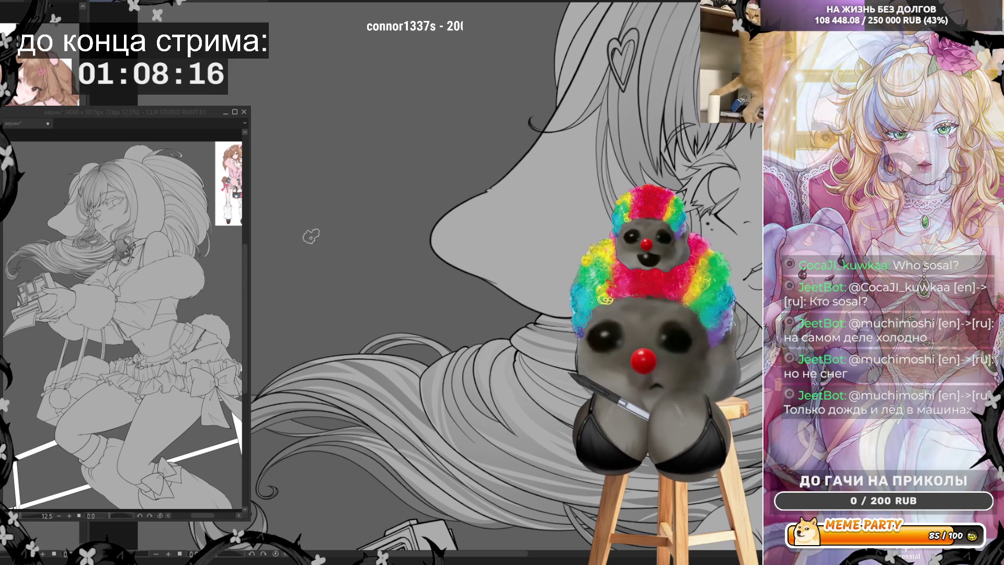
scroll(471, 282, "down", 2)
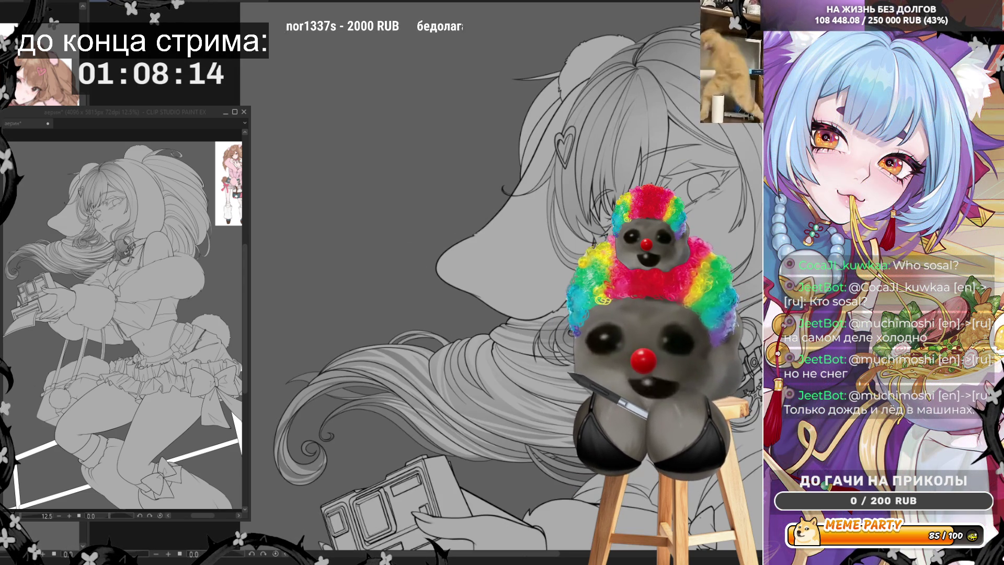
scroll(429, 206, "up", 5)
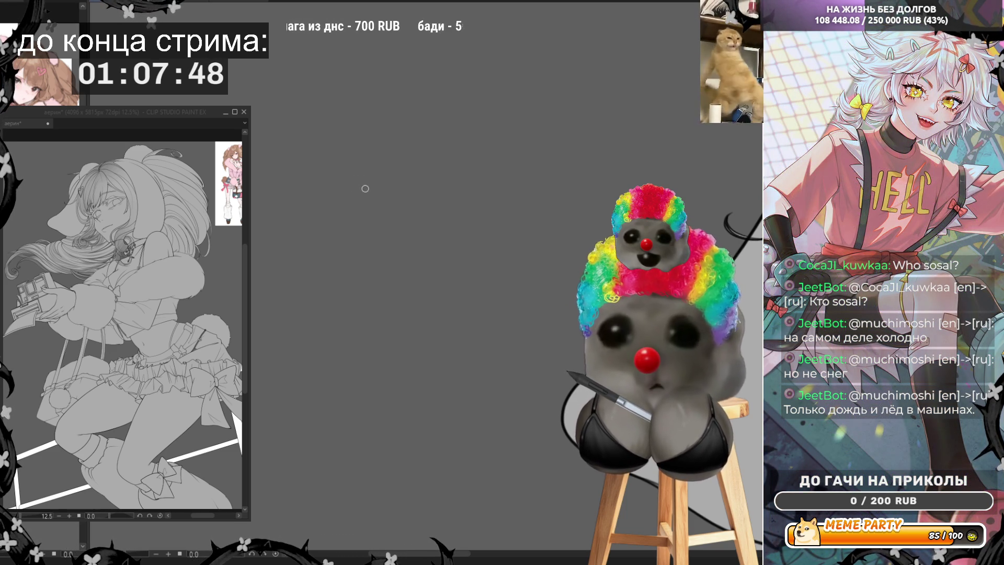
mouse_move(257, 194)
left_mouse_down()
mouse_move(281, 193)
mouse_move(320, 160)
mouse_move(307, 224)
mouse_move(360, 220)
left_mouse_up()
mouse_move(390, 152)
left_mouse_down()
mouse_move(378, 159)
mouse_move(418, 172)
mouse_move(400, 143)
left_mouse_up()
mouse_move(457, 177)
left_mouse_down()
mouse_move(482, 176)
mouse_move(507, 193)
mouse_move(534, 165)
mouse_move(630, 178)
mouse_move(646, 215)
left_mouse_up()
key("ctrl+z")
mouse_move(667, 136)
left_mouse_down()
mouse_move(695, 134)
mouse_move(660, 170)
mouse_move(677, 206)
left_mouse_up()
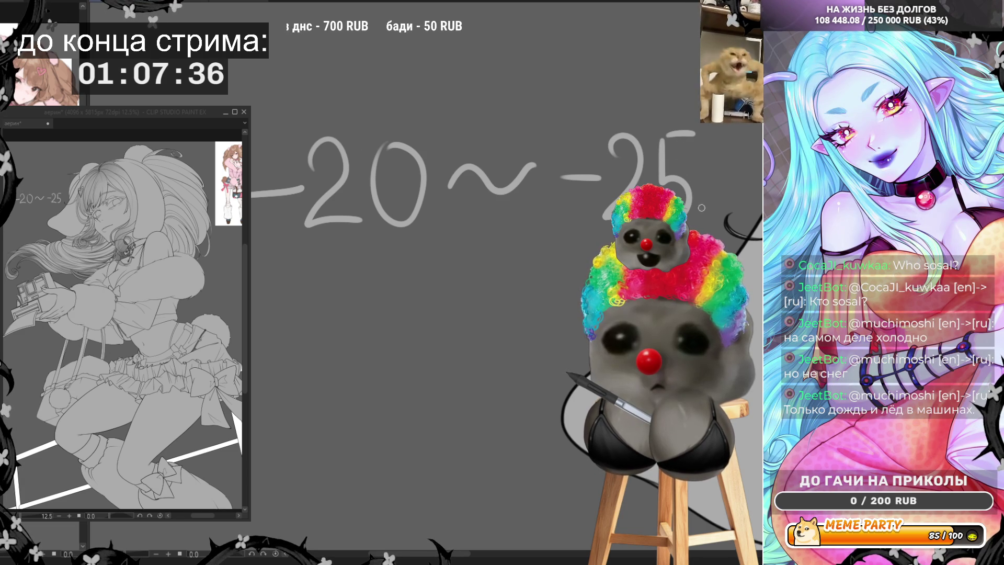
left_click_drag(731, 164, 739, 189)
left_click_drag(745, 150, 744, 153)
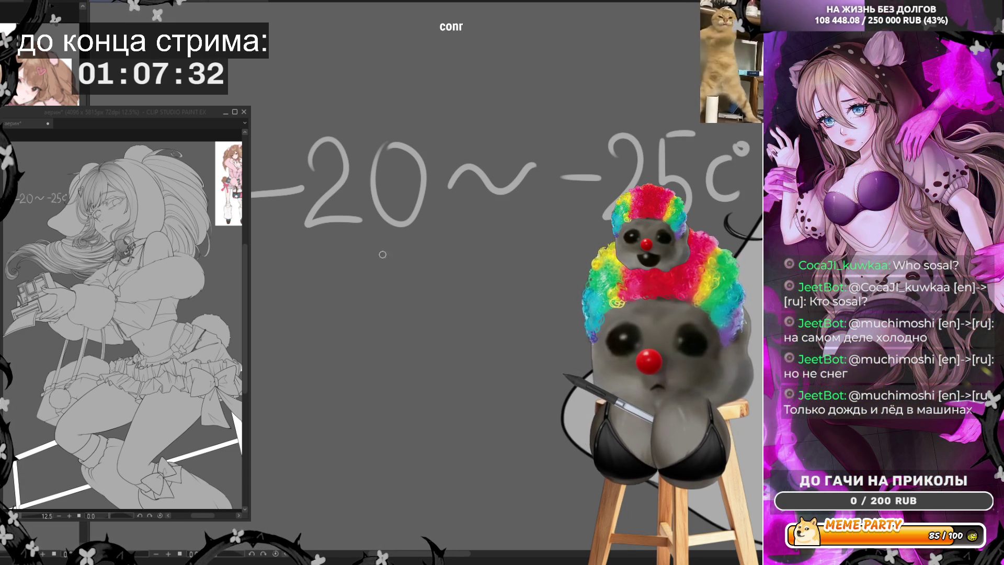
left_click_drag(439, 193, 445, 222)
left_click(442, 177)
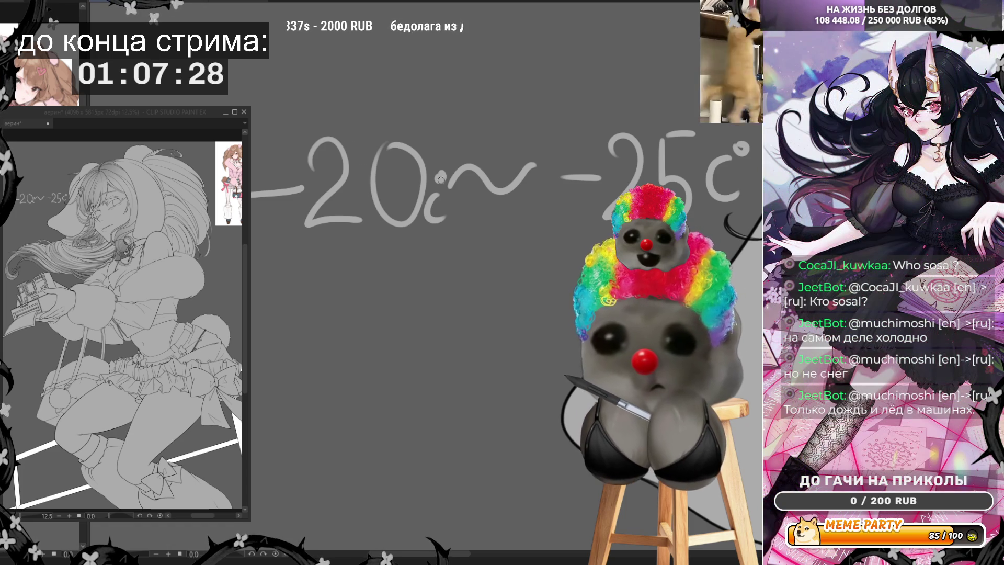
left_click_drag(412, 94, 344, 141)
key("ctrl+minus")
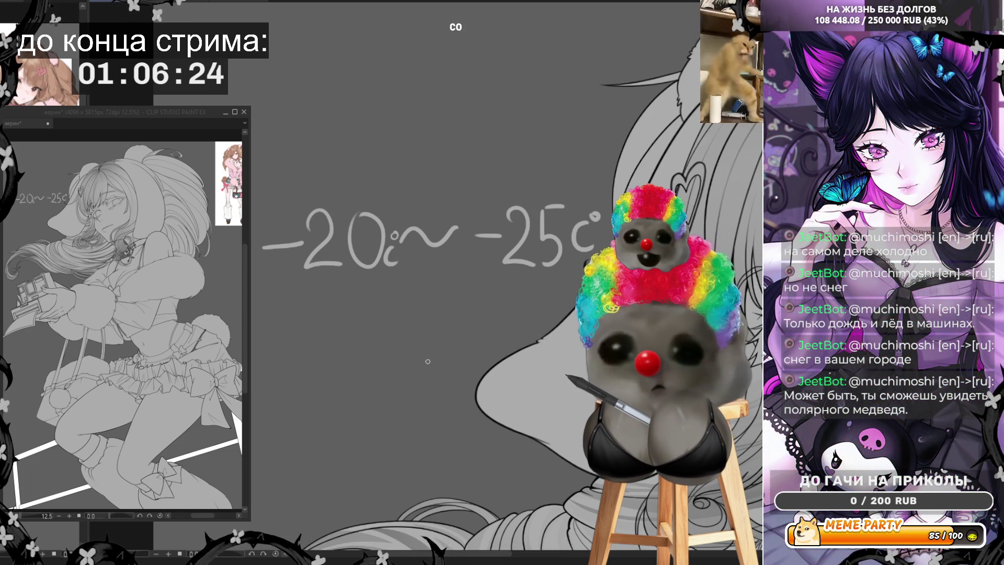
key("ctrl+z")
key("ctrl+z")
key("ctrl+z")
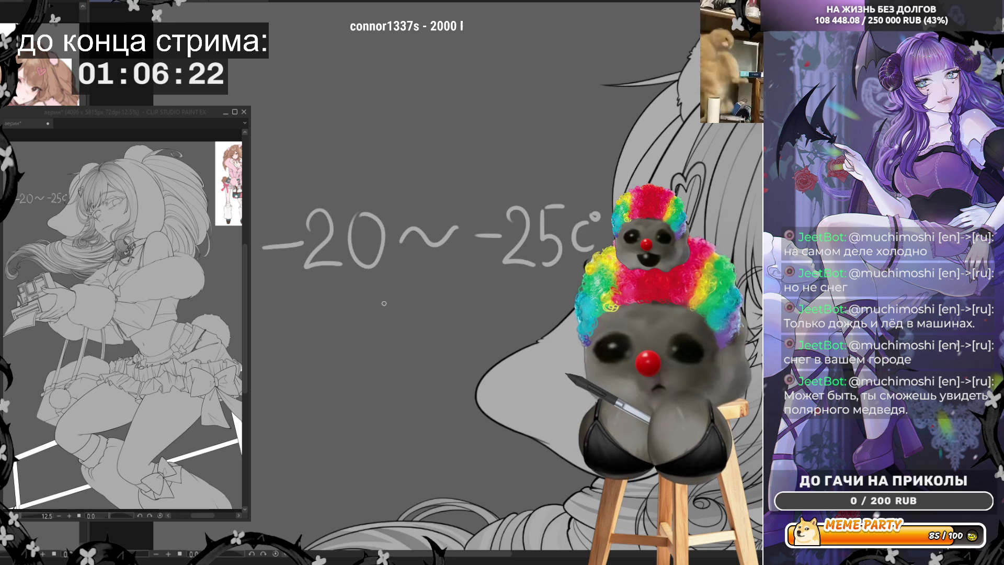
key("ctrl+z")
key("ctrl+z")
key("ctrl+z")
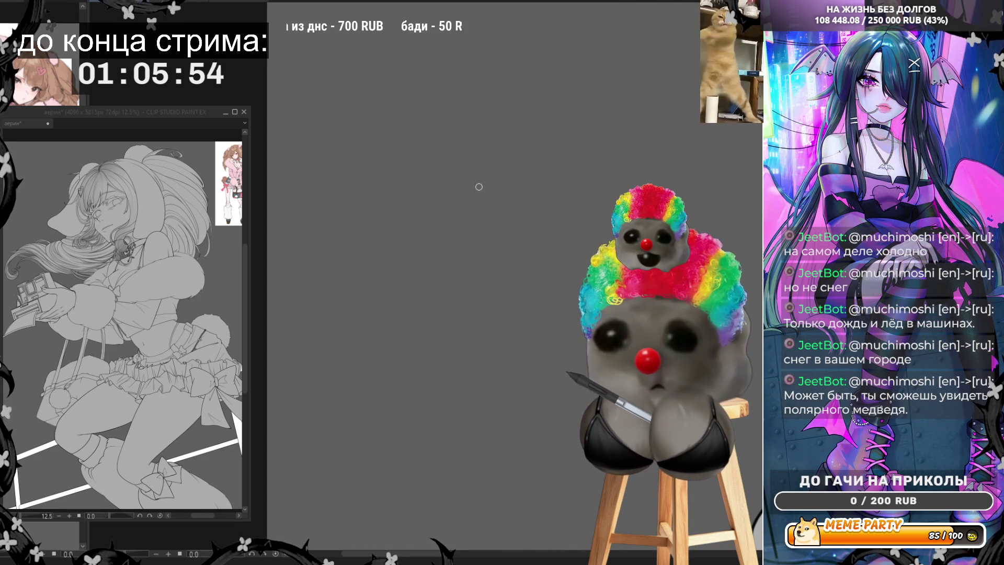
left_click_drag(340, 250, 347, 166)
mouse_move(422, 193)
left_mouse_down()
mouse_move(496, 200)
mouse_move(546, 232)
mouse_move(550, 201)
mouse_move(572, 232)
left_mouse_up()
left_click_drag(610, 197, 608, 236)
left_click(610, 169)
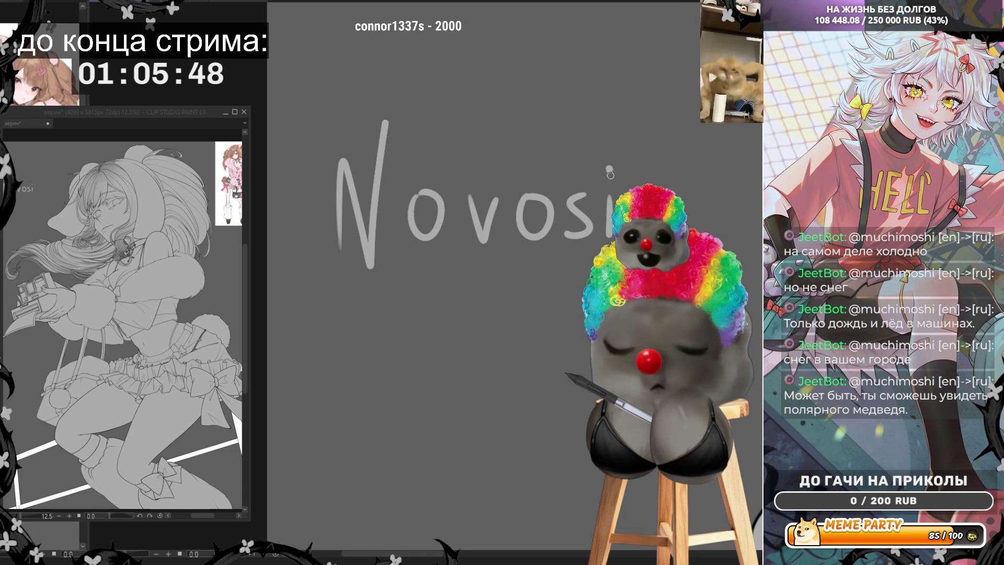
left_click_drag(648, 163, 649, 236)
left_click(679, 163)
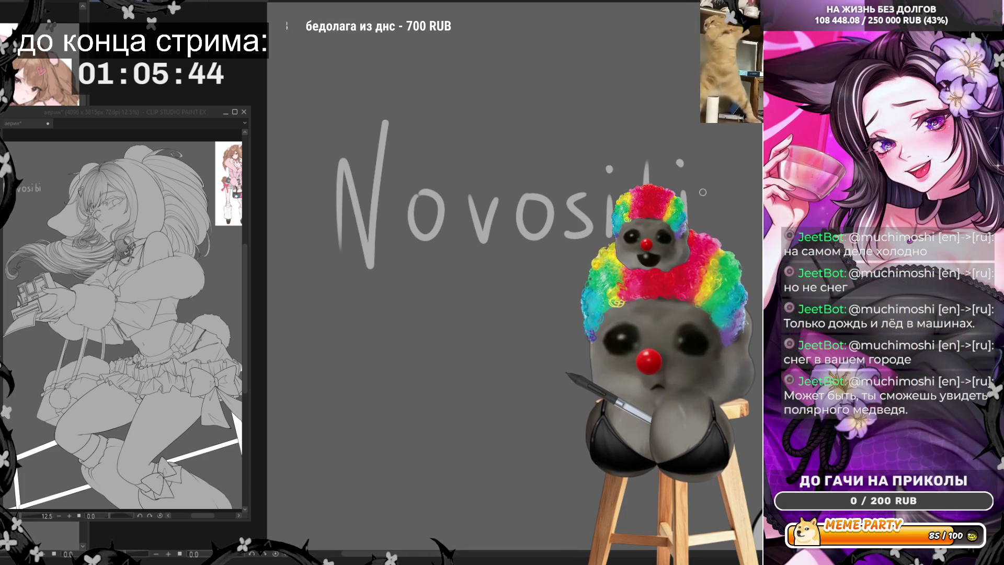
left_click_drag(744, 198, 754, 195)
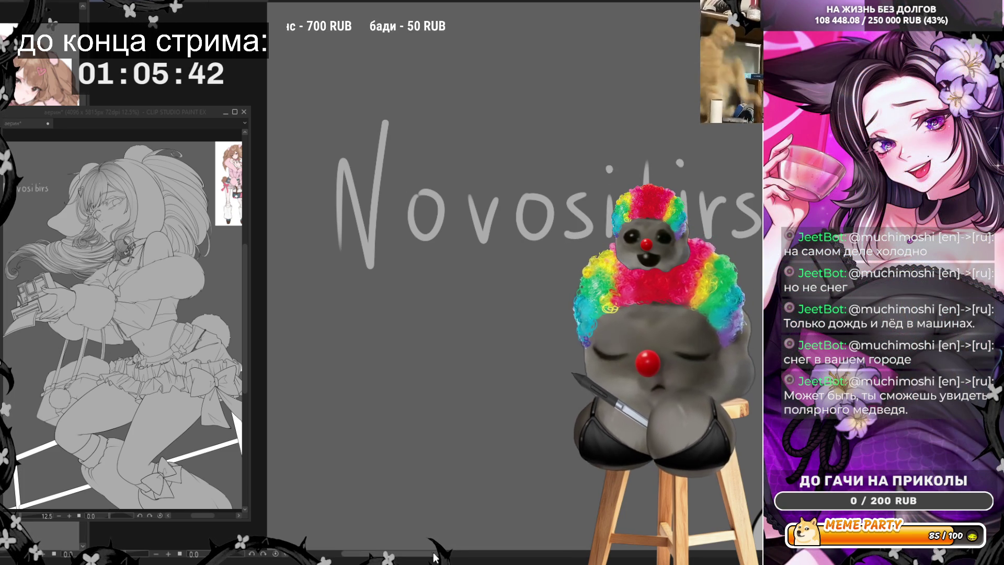
scroll(515, 209, "right", 5)
left_click_drag(651, 172, 649, 235)
left_click_drag(684, 158, 653, 187)
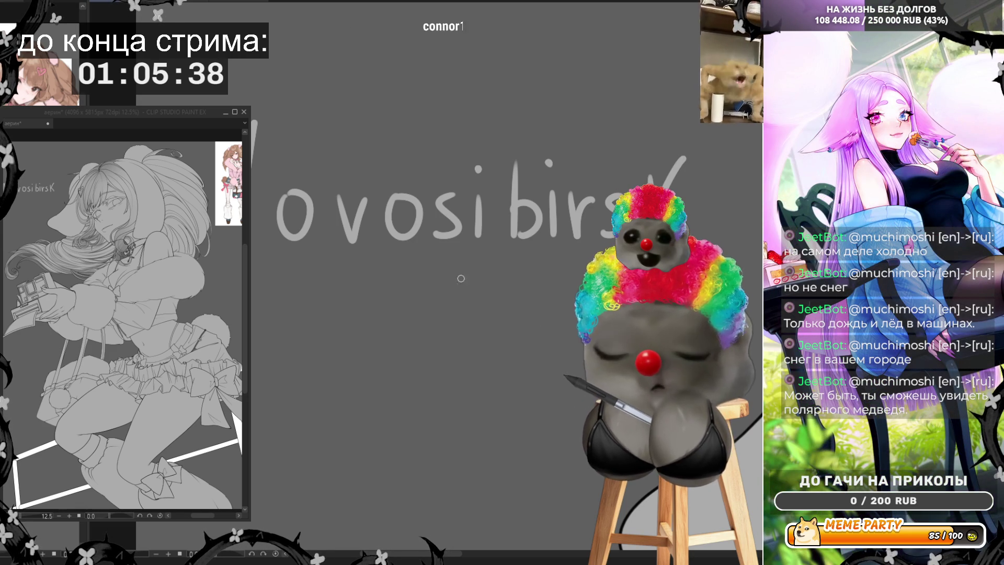
scroll(393, 336, "down", 3)
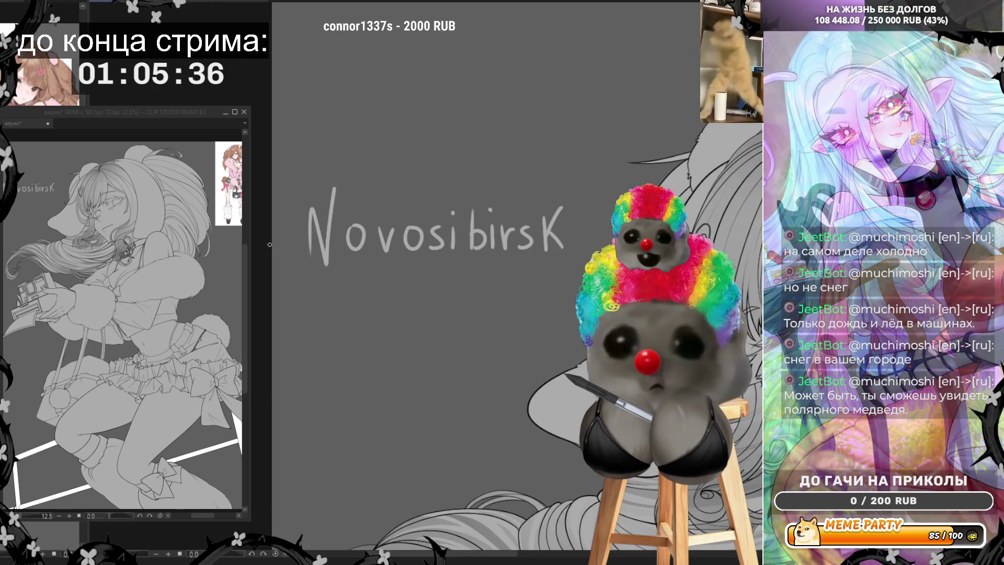
mouse_move(556, 161)
left_mouse_down()
mouse_move(290, 196)
mouse_move(552, 337)
mouse_move(557, 139)
left_mouse_up()
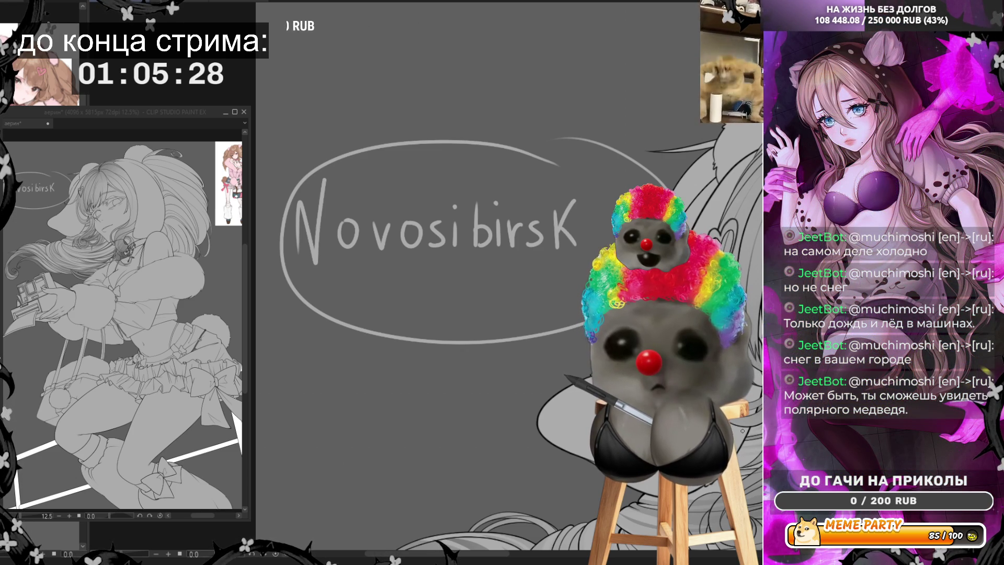
key("ctrl+z")
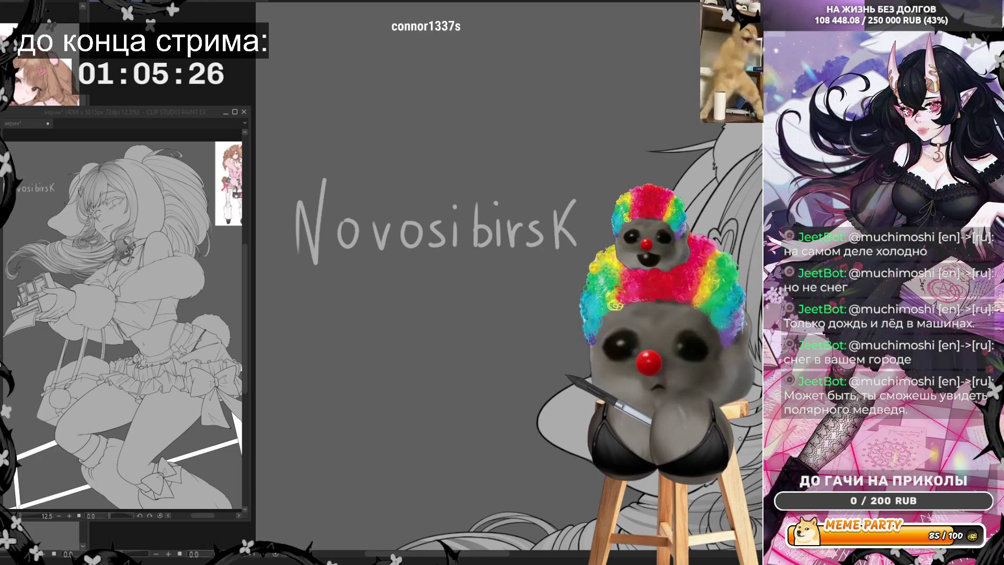
key("ctrl+z")
key("ctrl+z")
key("ctrl+z")
key("ctrl+z")
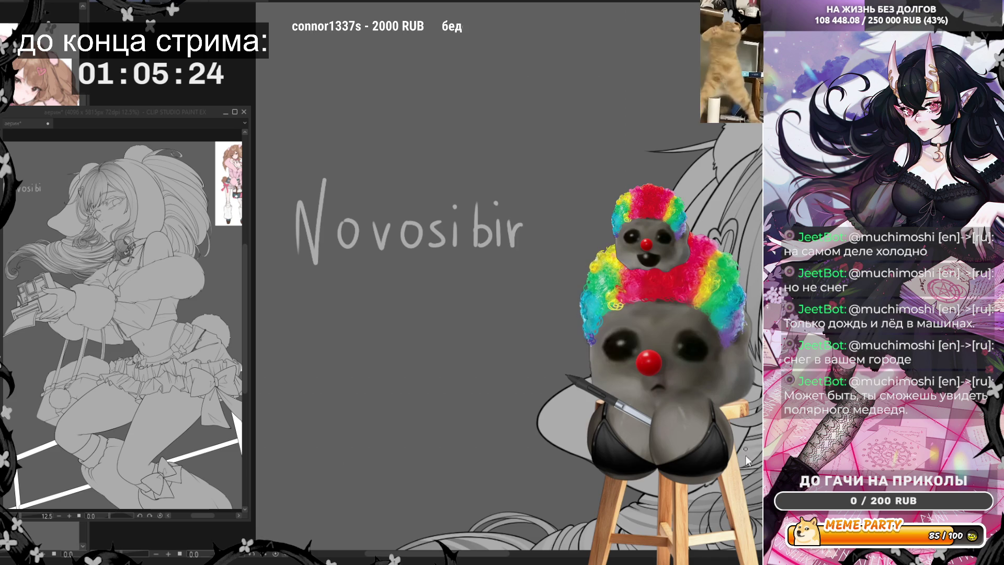
key("ctrl+z")
key("ctrl+z")
key("ctrl+z")
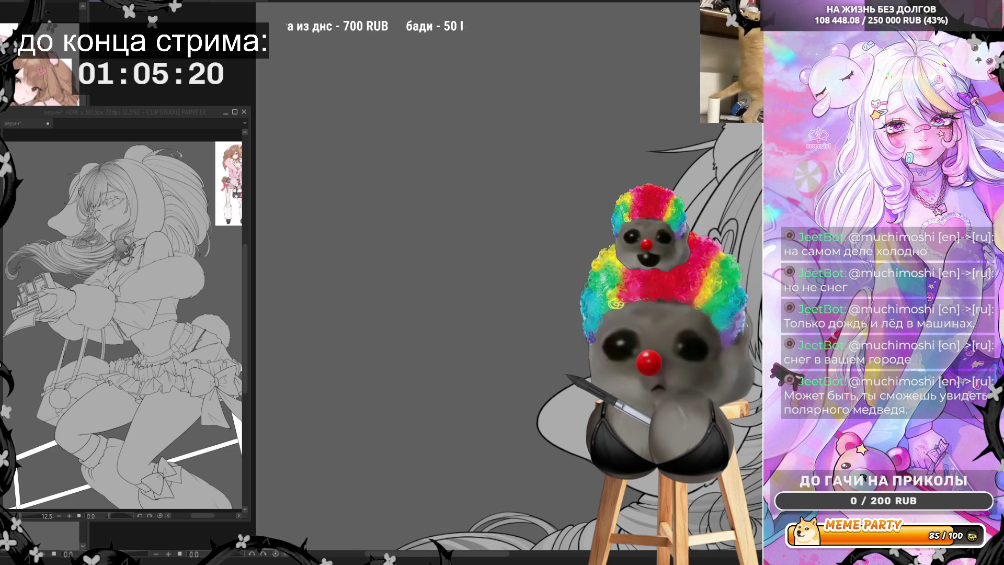
mouse_move(445, 179)
left_mouse_down()
mouse_move(473, 178)
mouse_move(507, 199)
left_mouse_up()
key("ctrl+z")
mouse_move(501, 151)
left_mouse_down()
mouse_move(507, 169)
mouse_move(543, 189)
left_mouse_up()
mouse_move(557, 155)
left_mouse_down()
mouse_move(282, 102)
mouse_move(568, 362)
left_mouse_up()
scroll(575, 148, "up", 3)
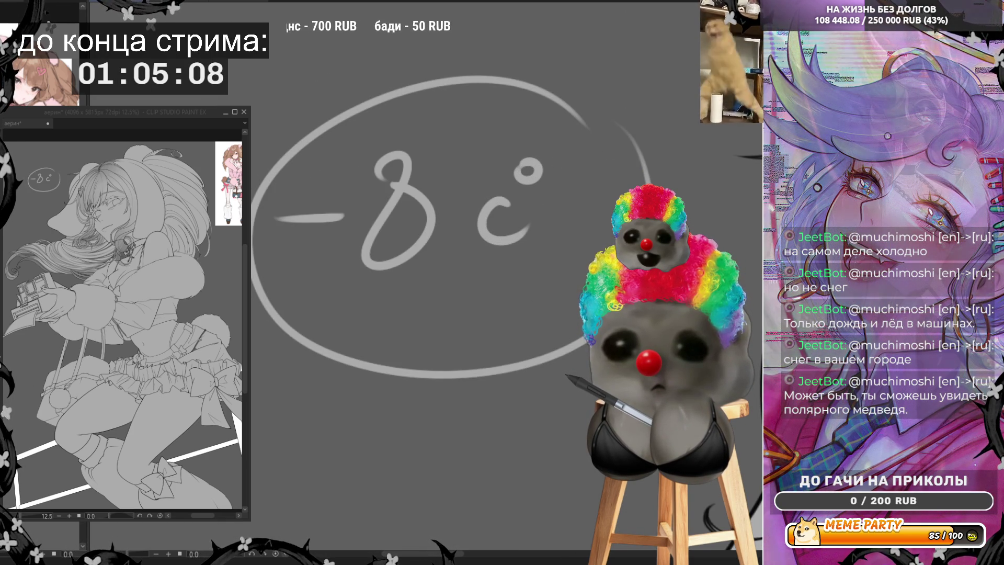
scroll(580, 360, "down", 3)
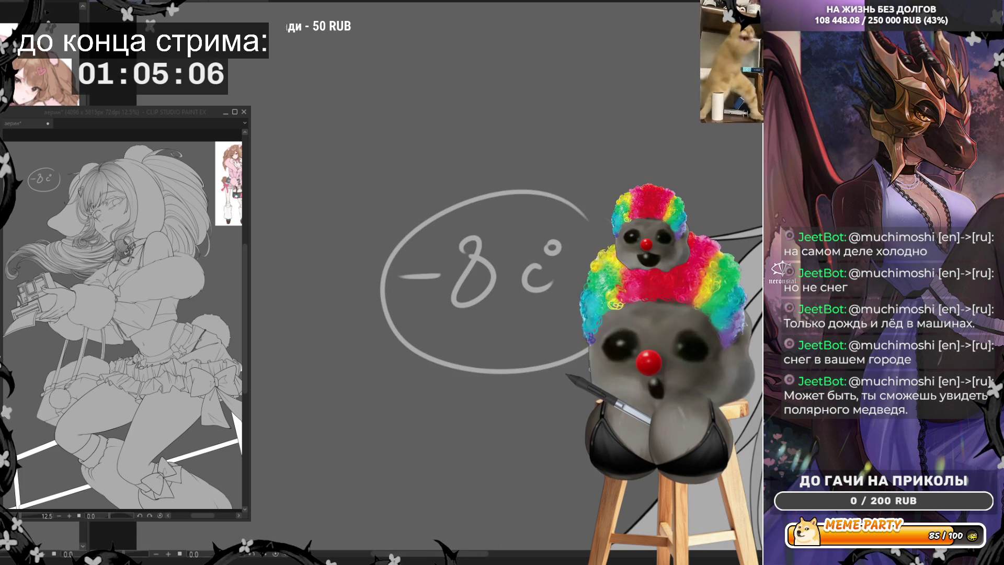
left_click_drag(400, 317, 359, 317)
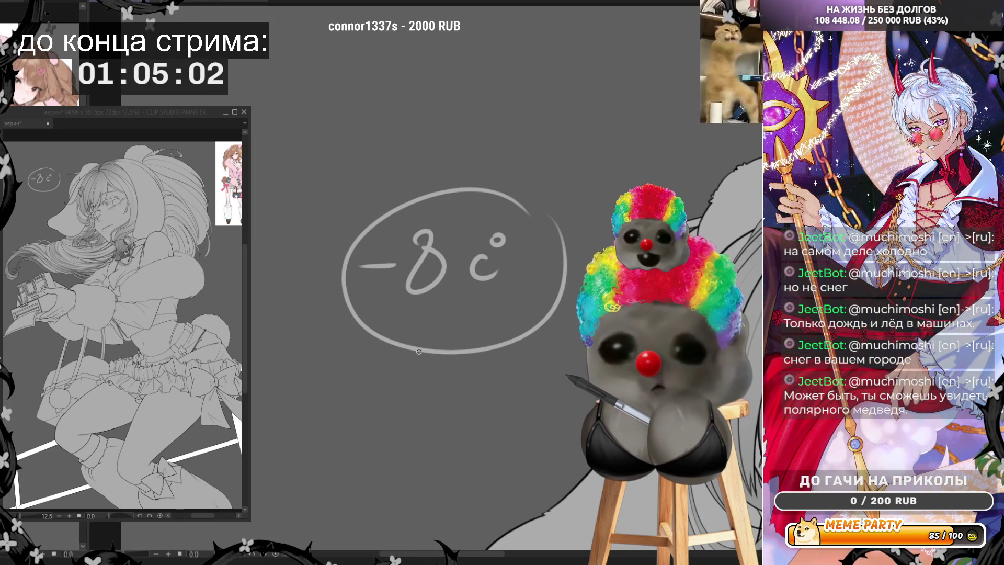
left_click_drag(393, 345, 394, 362)
key("ctrl+z")
key("ctrl+z")
key("ctrl+z")
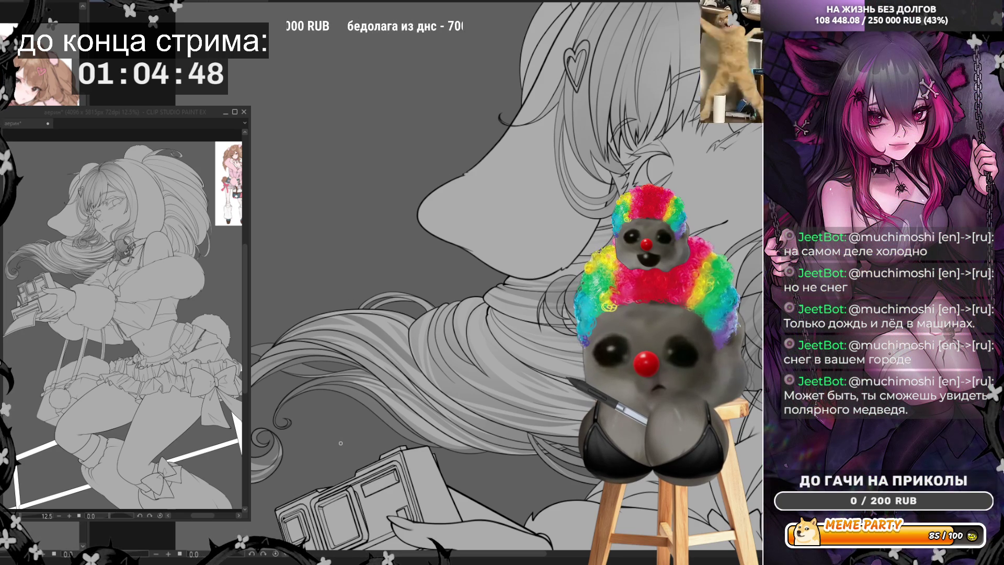
Pan onto the girl's face, rotate the canvas clockwise, and zoom in closer
scroll(442, 370, "right", 3)
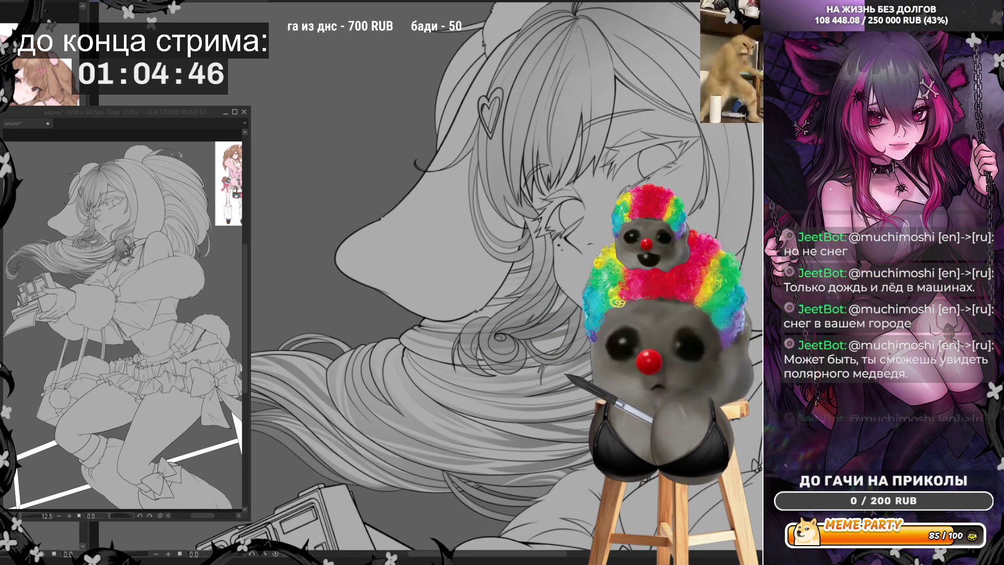
scroll(639, 248, "down", 2)
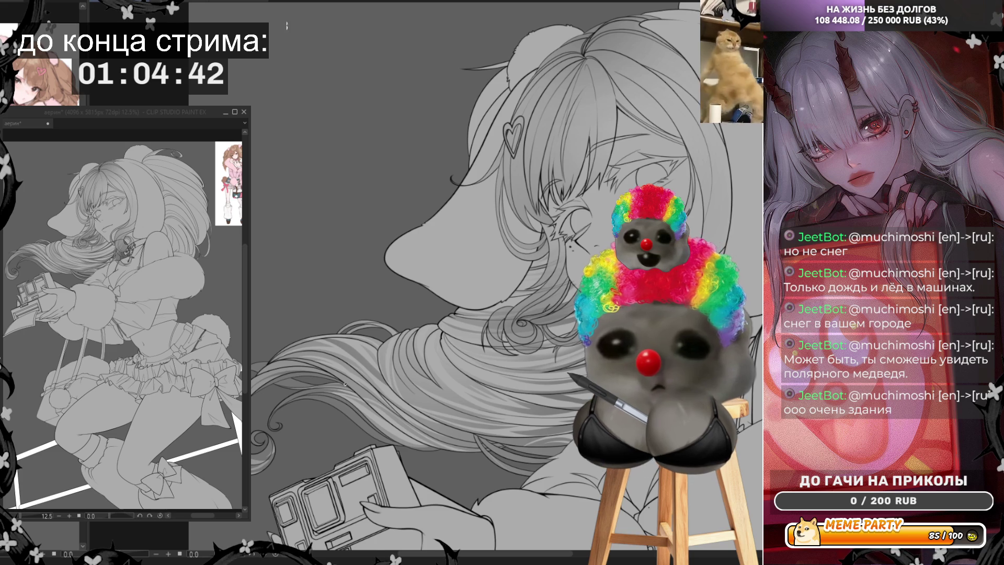
key("asciicircum")
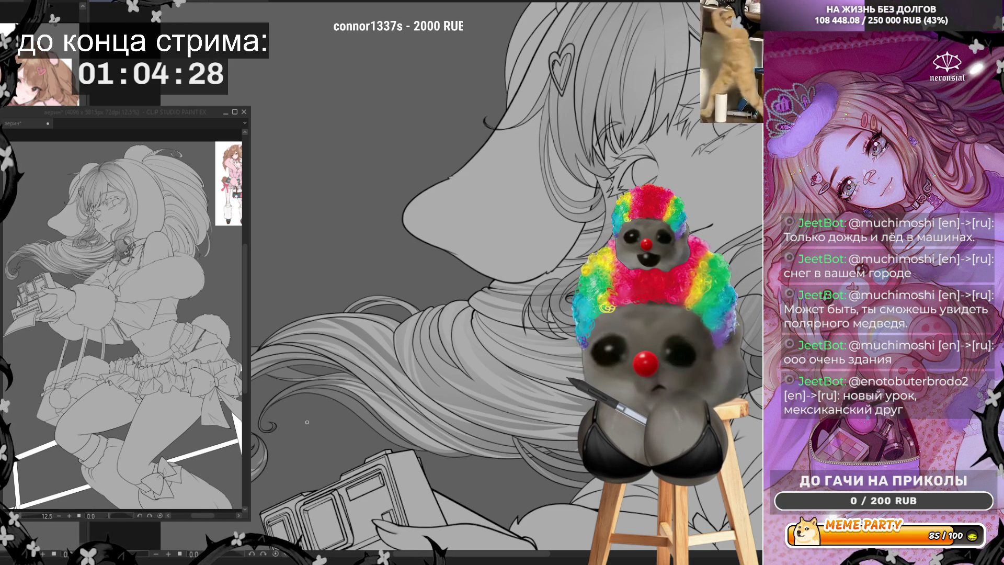
scroll(307, 421, "down", 3)
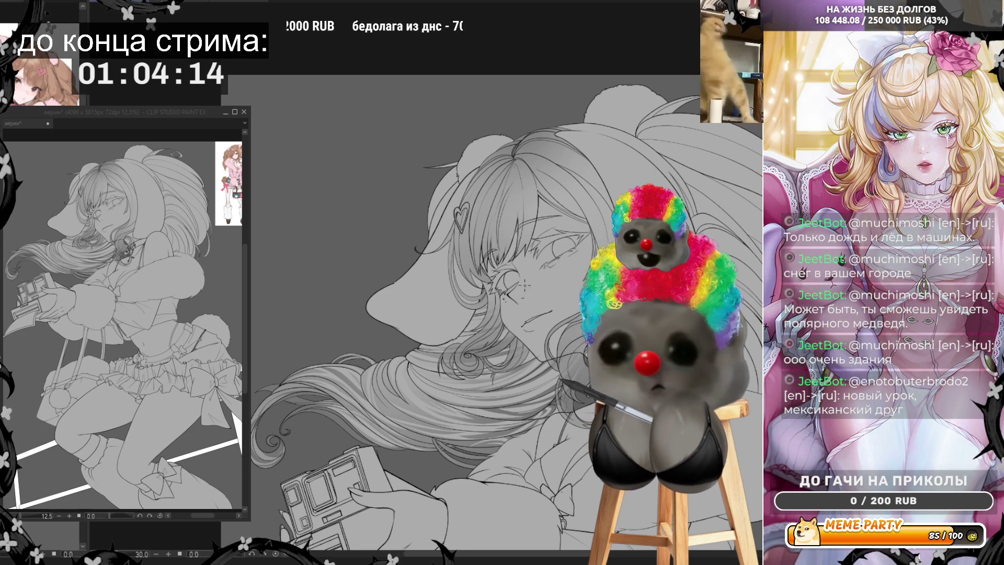
key("ctrl+plus")
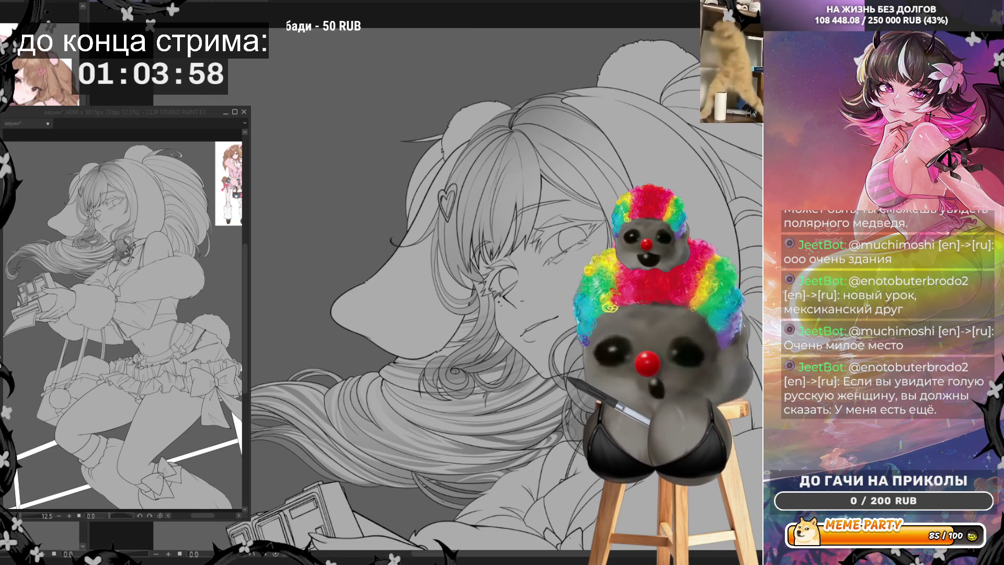
scroll(479, 476, "up", 3)
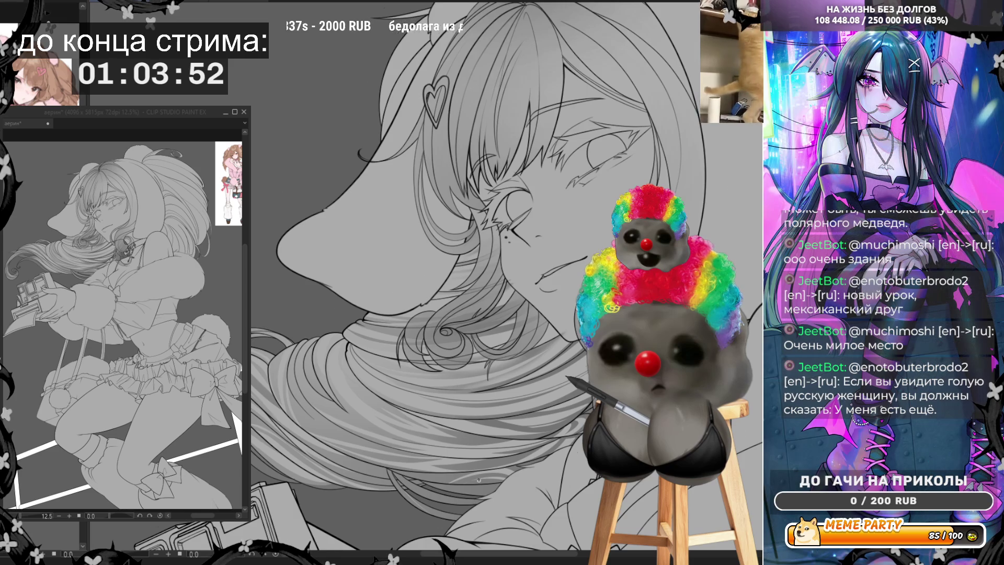
Pan to reveal the camera and zoom out to frame face, hair and camera
scroll(479, 479, "up", 1)
scroll(479, 479, "up", 1)
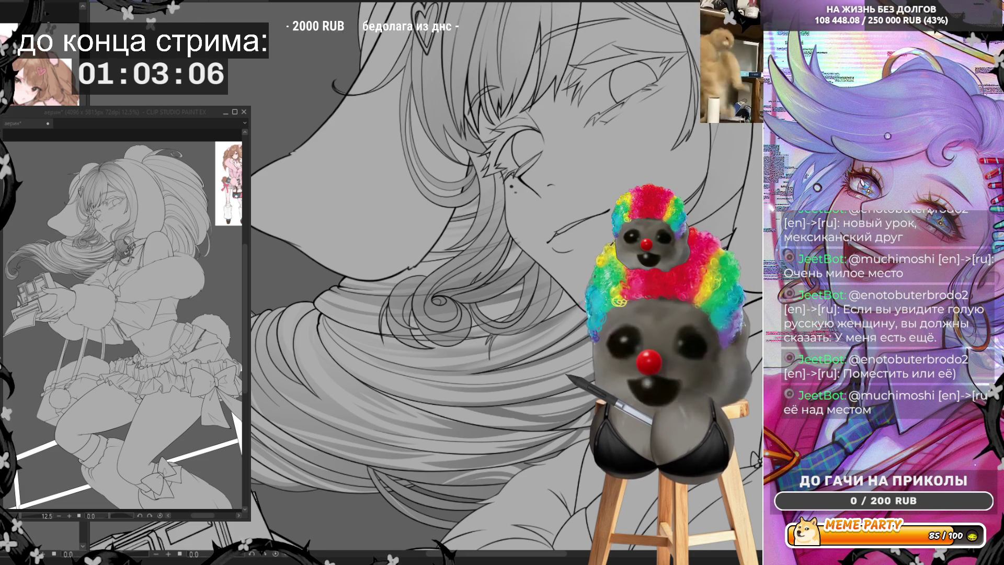
mouse_move(470, 493)
left_mouse_down()
mouse_move(553, 425)
mouse_move(526, 424)
left_mouse_up()
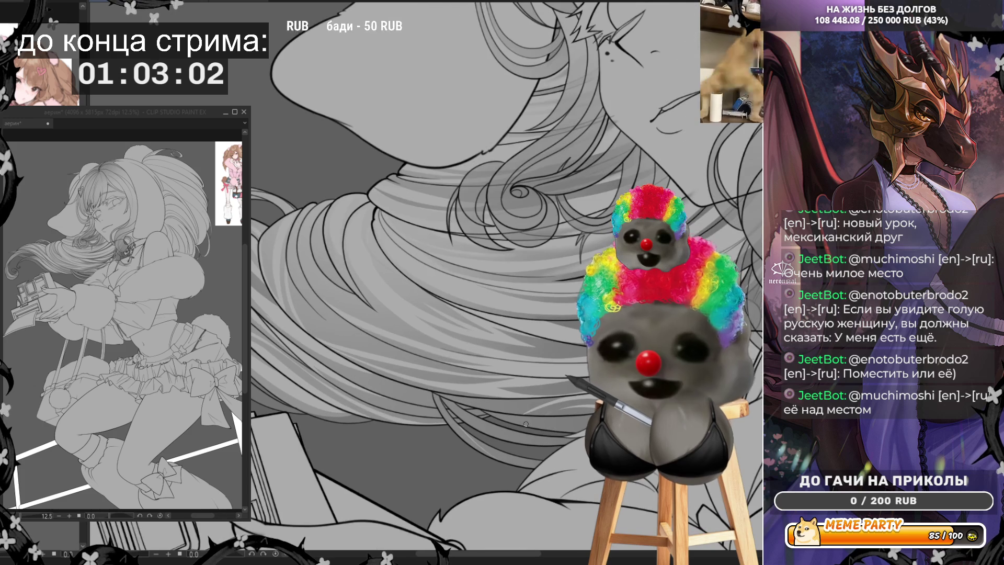
key("ctrl+minus")
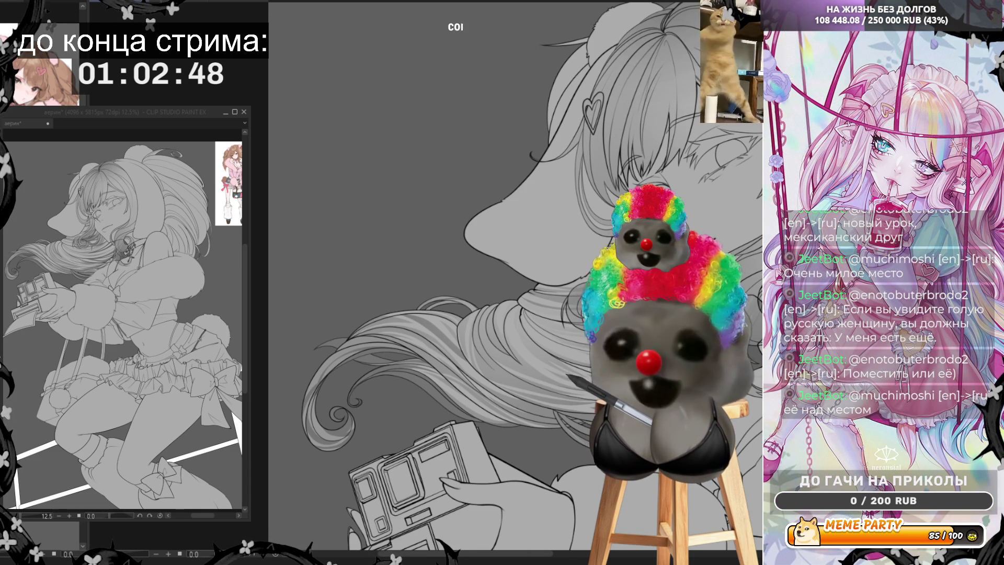
Zoom in on the hair curls and draw thin strand lines below the chin, undoing a miss
scroll(440, 293, "down", 2)
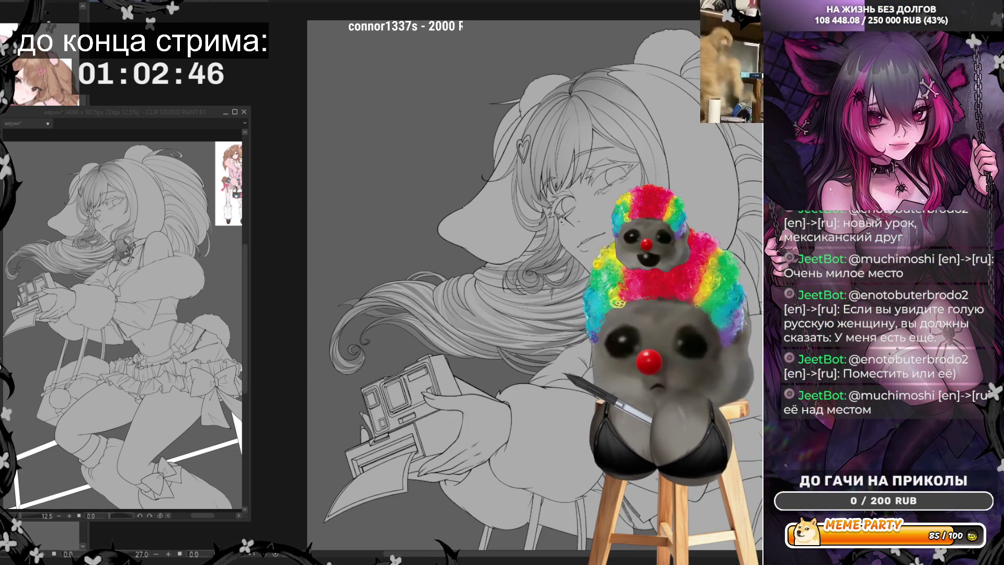
scroll(518, 287, "up", 4)
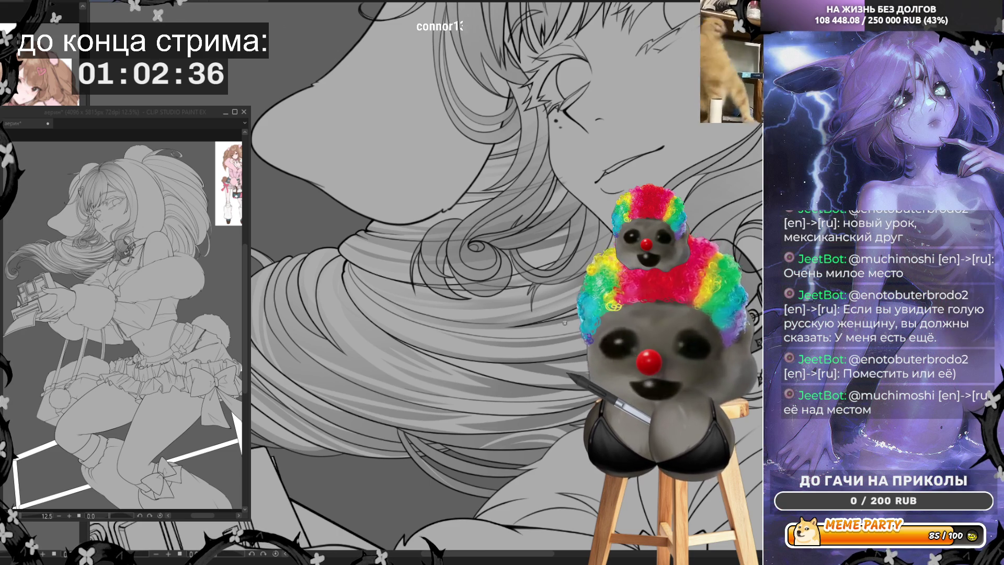
key("ctrl+plus")
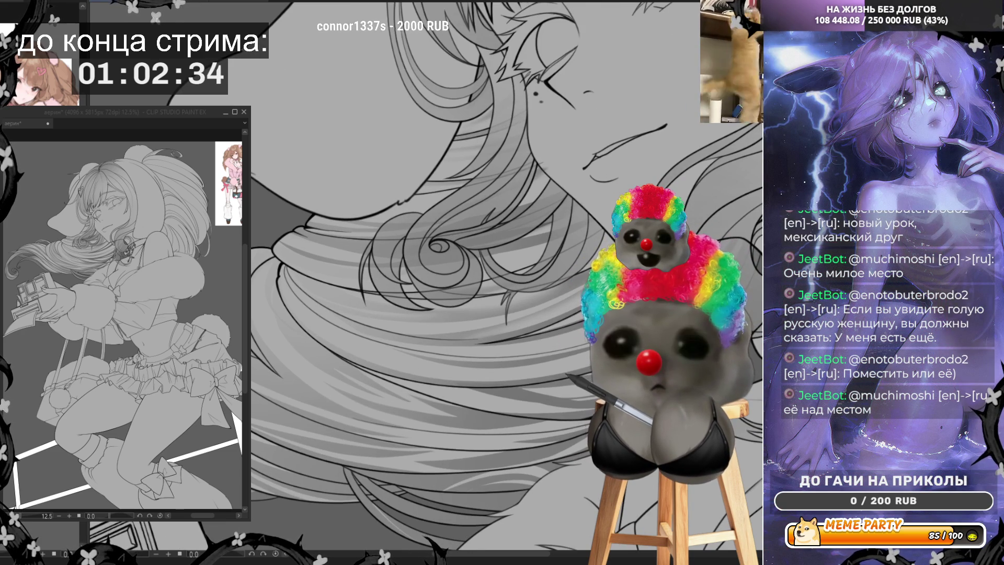
key("ctrl+minus")
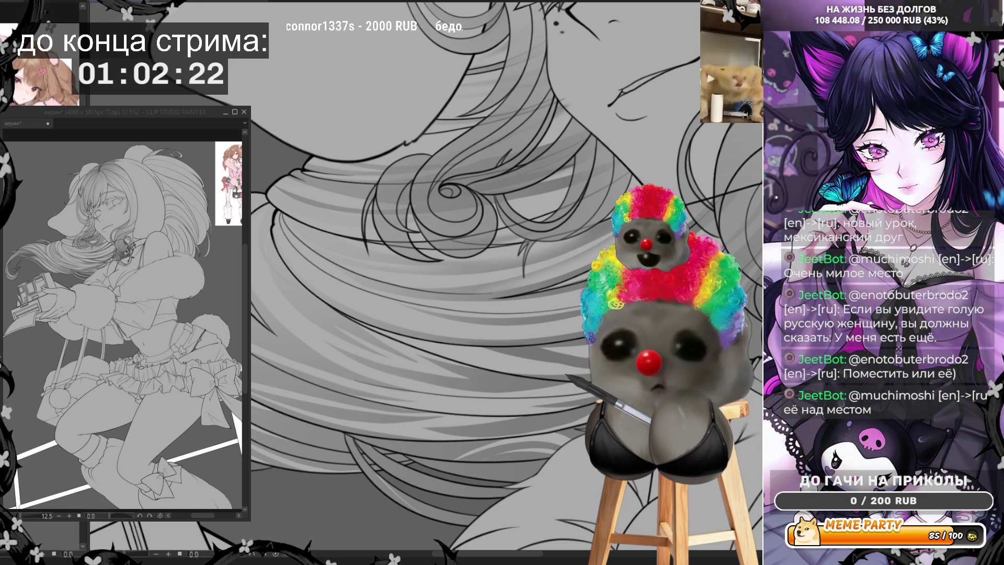
mouse_move(584, 359)
left_mouse_down()
mouse_move(510, 357)
mouse_move(360, 317)
left_mouse_up()
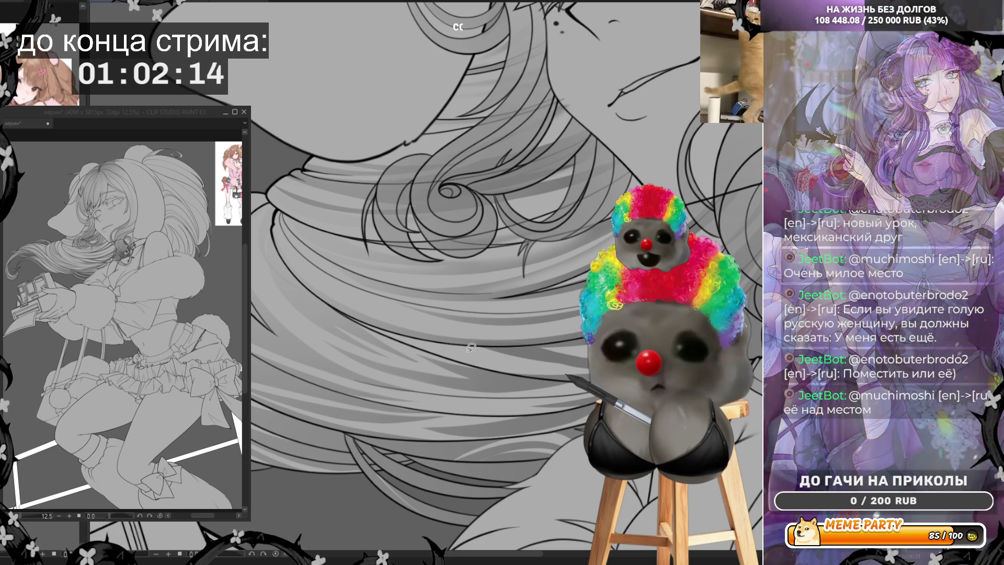
left_click_drag(468, 347, 510, 355)
key("ctrl+z")
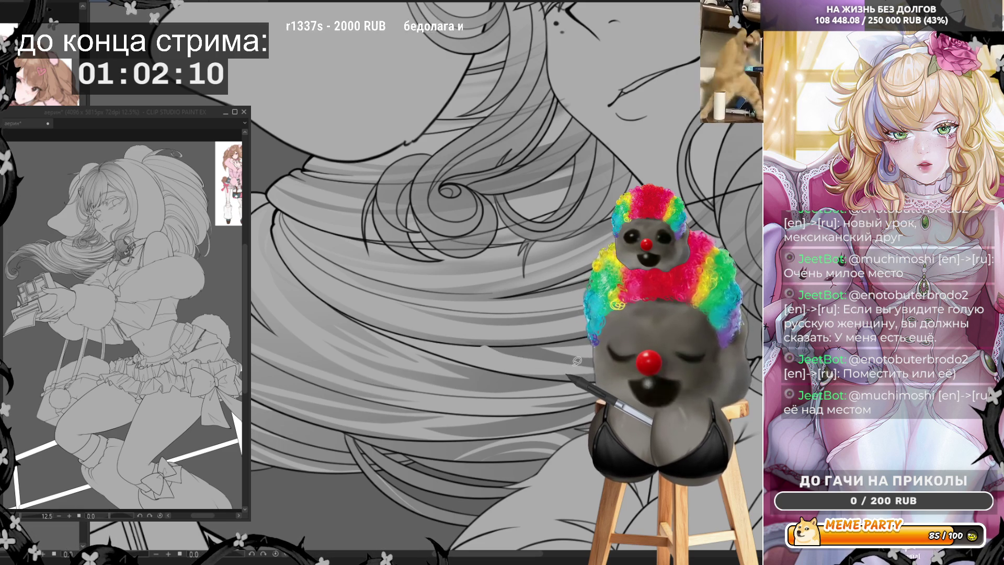
Rotate the canvas about 95° and redraw the long strand lines down the hair
mouse_move(222, 555)
left_mouse_down()
mouse_move(234, 558)
mouse_move(387, 400)
mouse_move(400, 497)
left_mouse_up()
key("ctrl+z")
mouse_move(377, 427)
left_mouse_down()
mouse_move(409, 499)
mouse_move(385, 349)
mouse_move(390, 308)
mouse_move(381, 342)
left_mouse_up()
key("ctrl+z")
left_click_drag(380, 409, 392, 479)
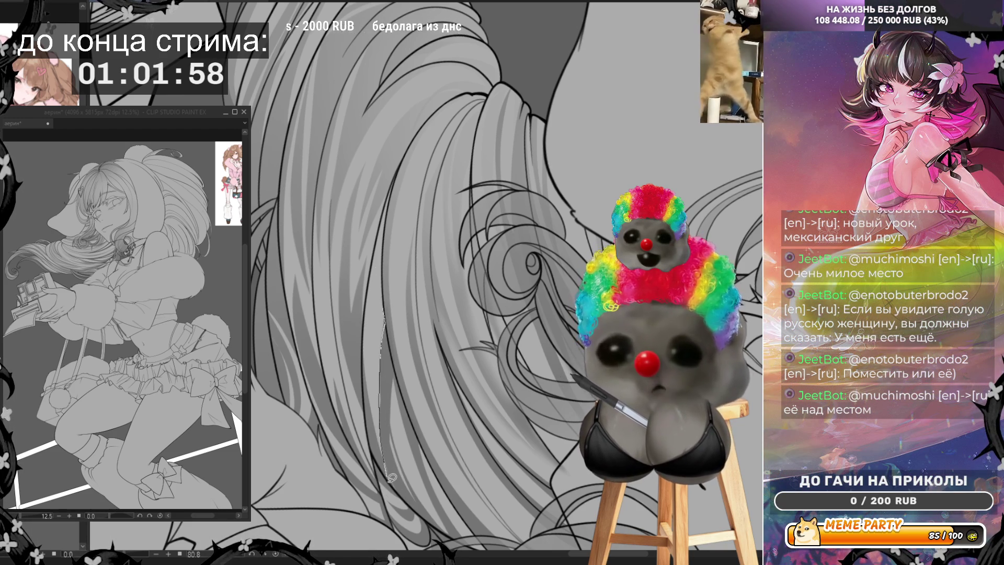
Undo the trial strand lines, then zoom out and back in on the long hair
key("ctrl+z")
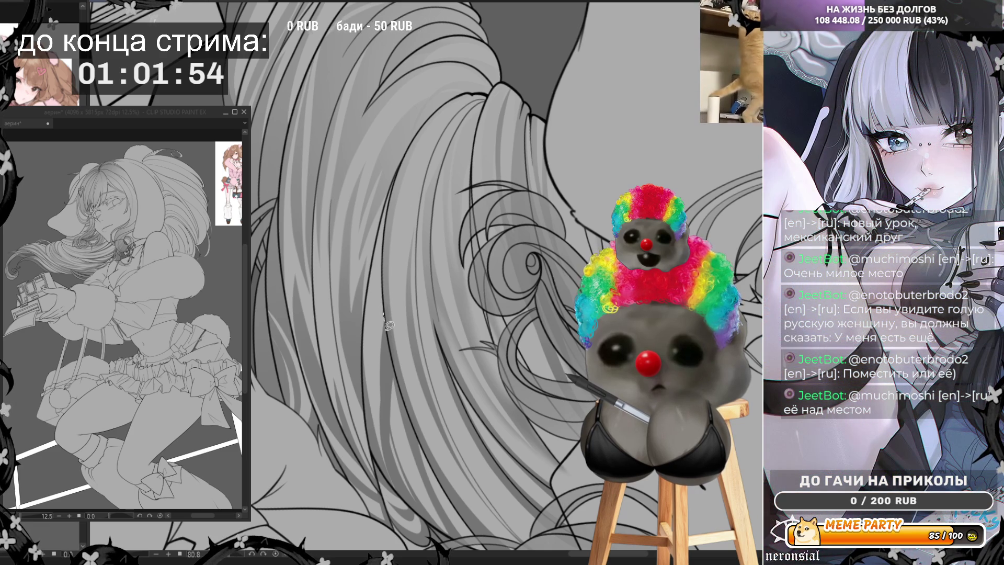
mouse_move(387, 350)
left_mouse_down()
mouse_move(386, 418)
mouse_move(404, 503)
left_mouse_up()
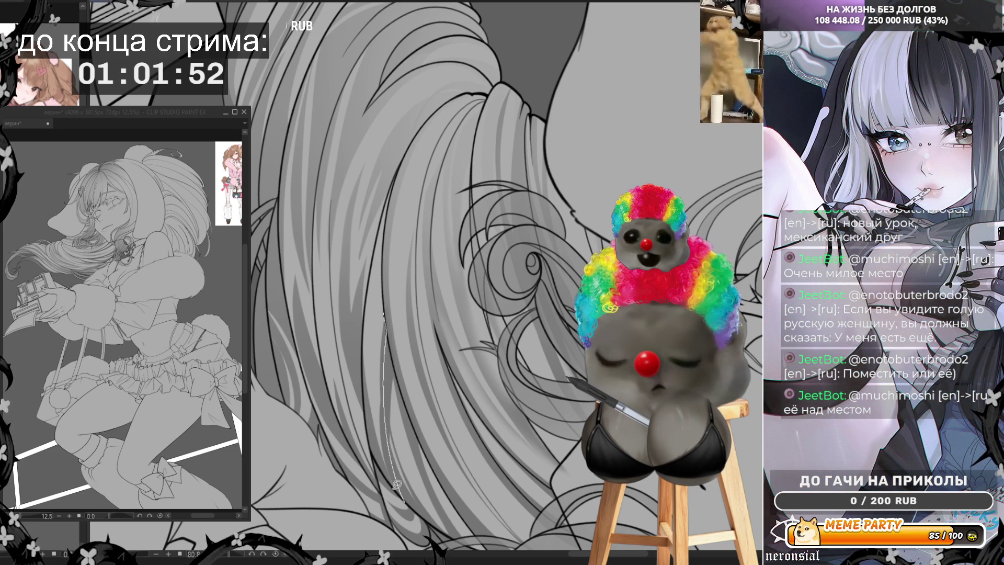
key("ctrl+z")
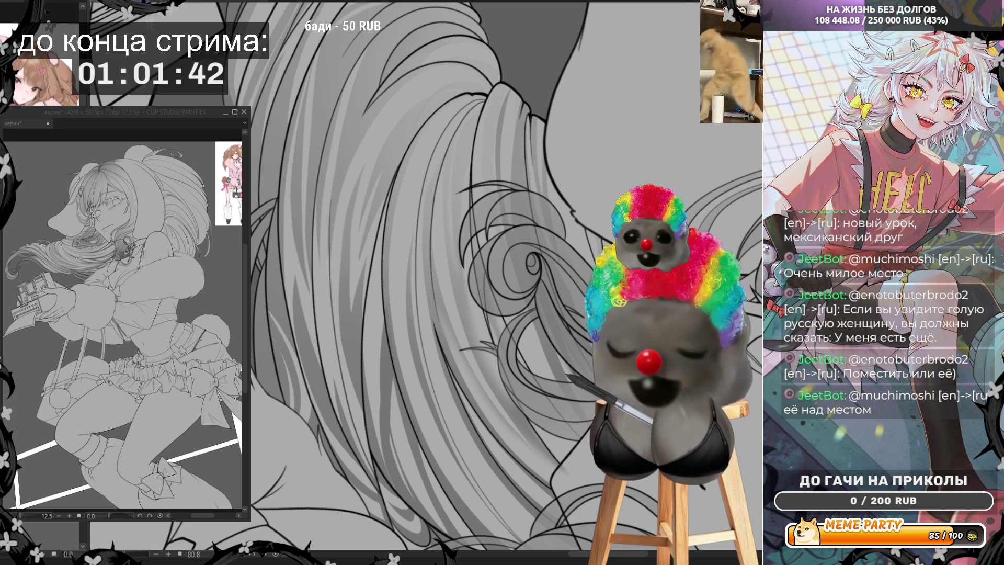
scroll(469, 252, "down", 5)
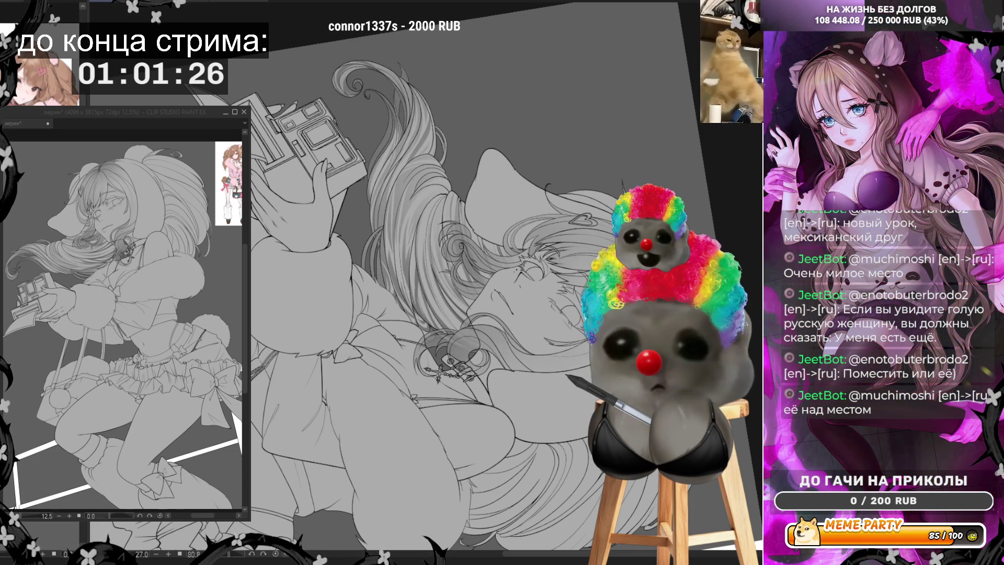
scroll(425, 236, "up", 5)
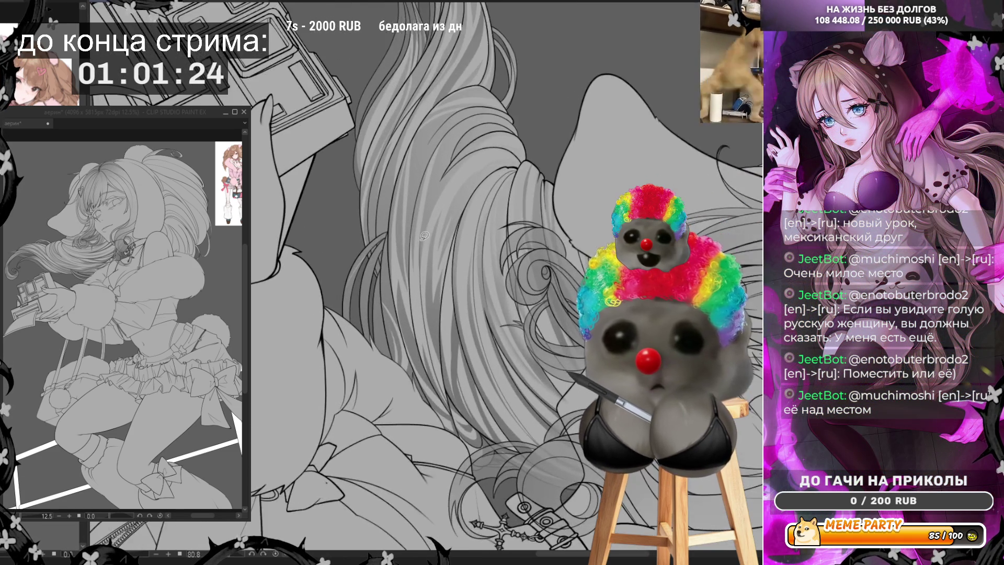
Zoom in and try several short strand lines on the hair, undoing the rejected ones
scroll(482, 130, "down", 4)
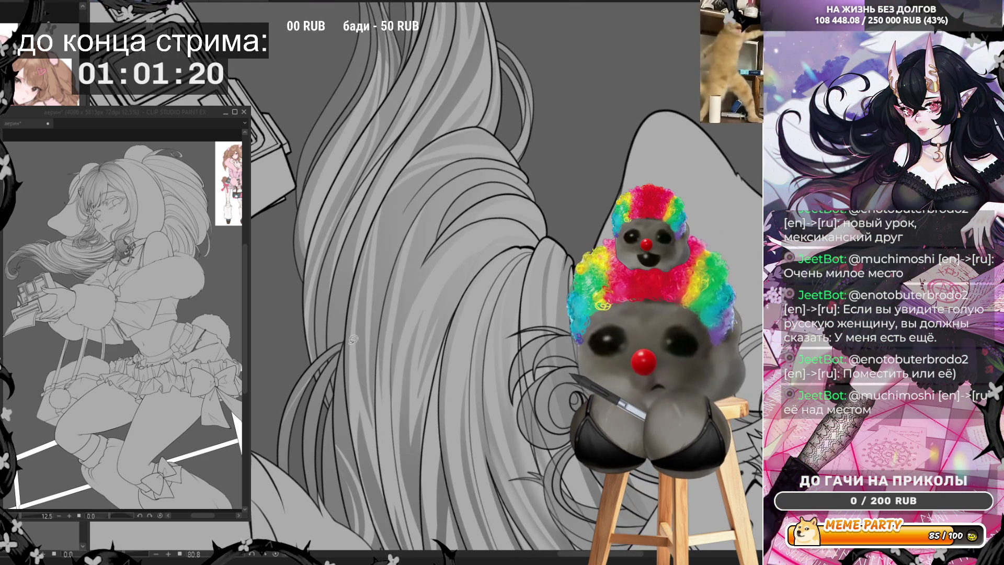
left_click_drag(346, 334, 335, 268)
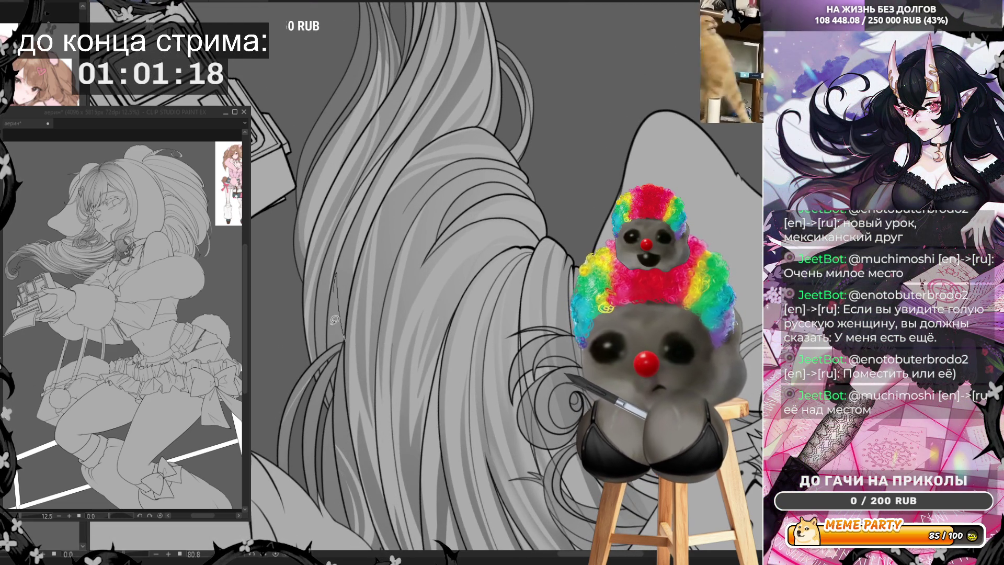
key("ctrl+z")
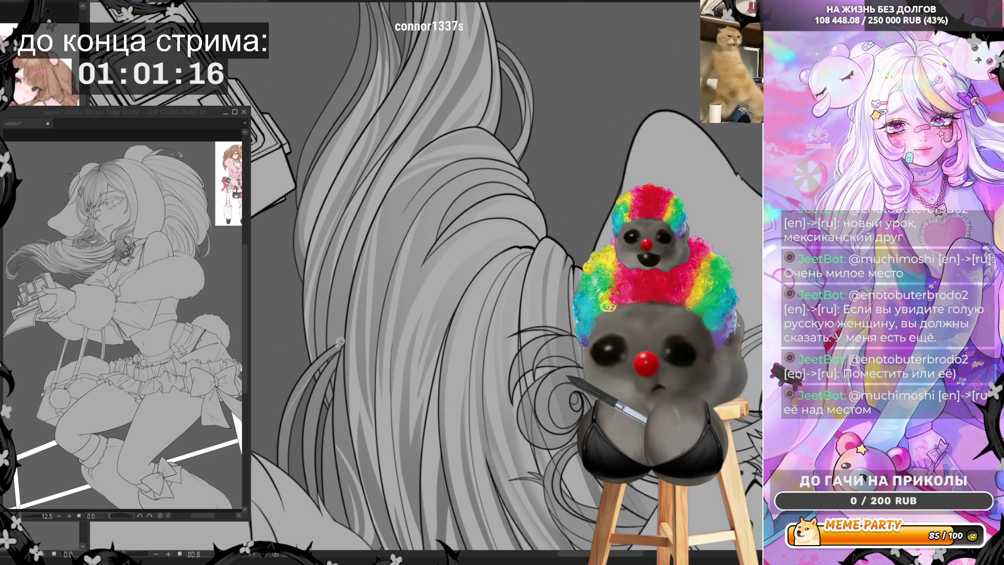
left_click_drag(331, 319, 344, 245)
key("ctrl+z")
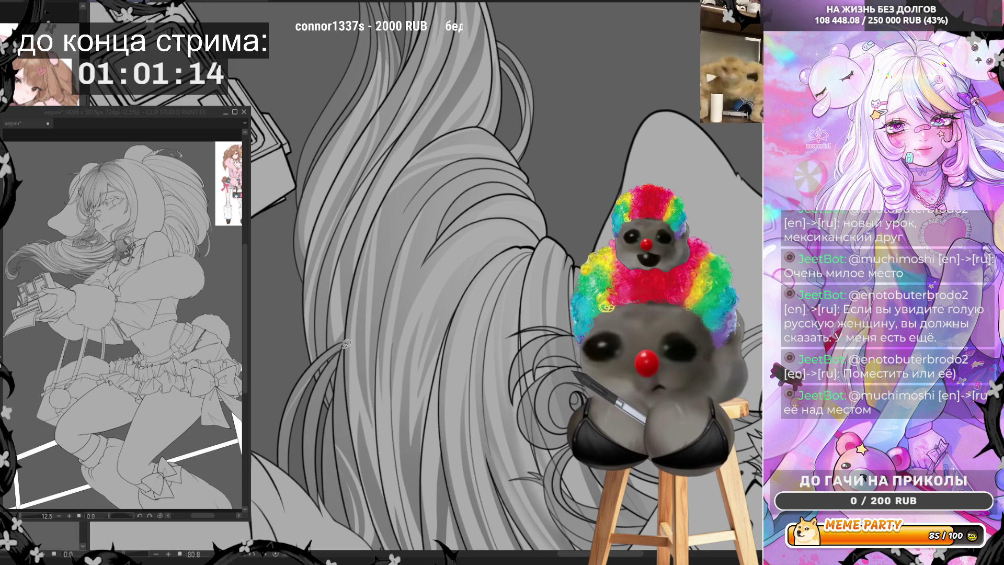
left_click_drag(337, 343, 348, 231)
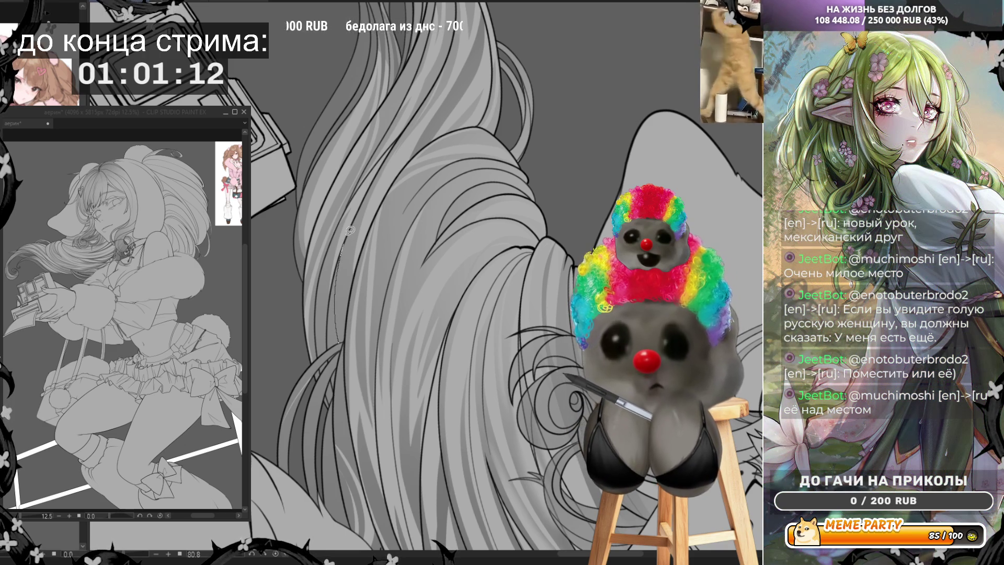
left_click_drag(341, 298, 347, 335)
key("ctrl+z")
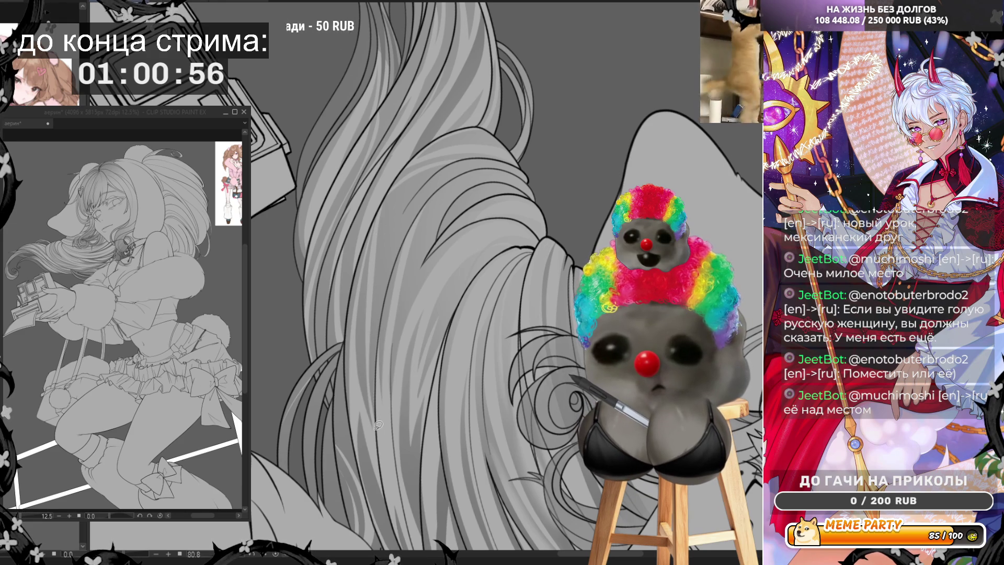
Try long curving lines up the hair, undoing each so the hair stays clean
mouse_move(378, 435)
left_mouse_down()
mouse_move(363, 345)
mouse_move(382, 204)
left_mouse_up()
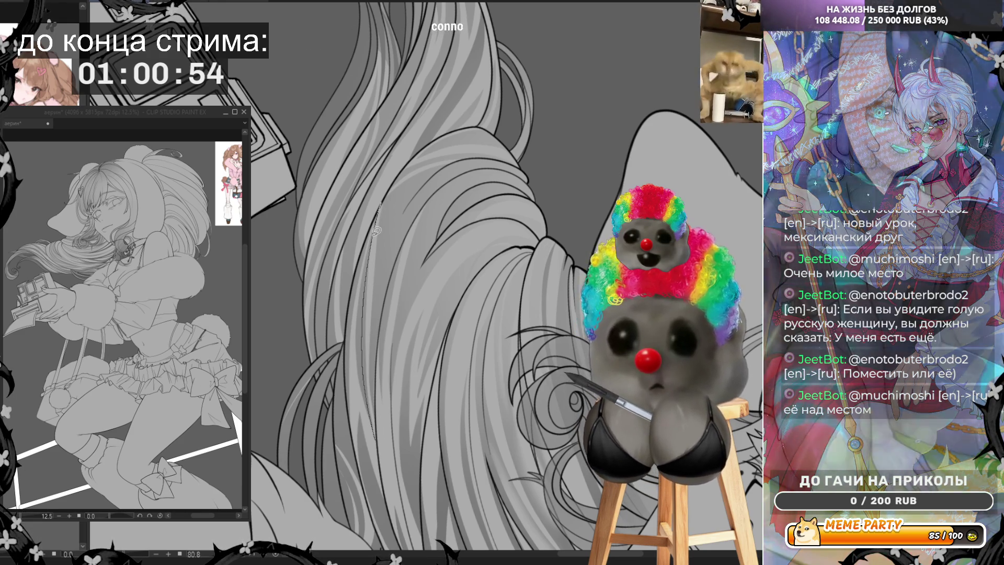
key("ctrl+z")
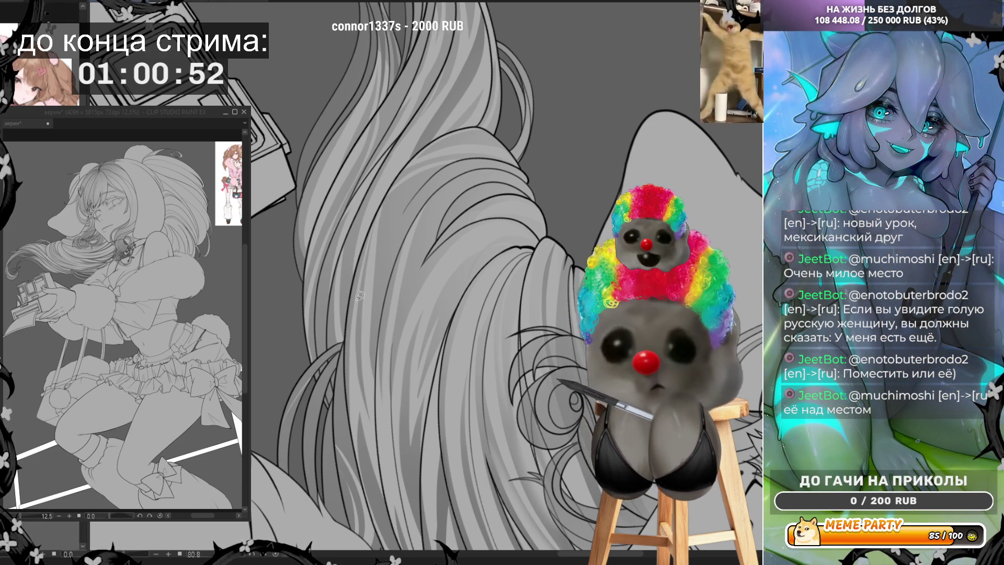
mouse_move(379, 405)
left_mouse_down()
mouse_move(401, 240)
mouse_move(432, 183)
mouse_move(470, 154)
left_mouse_up()
key("ctrl+z")
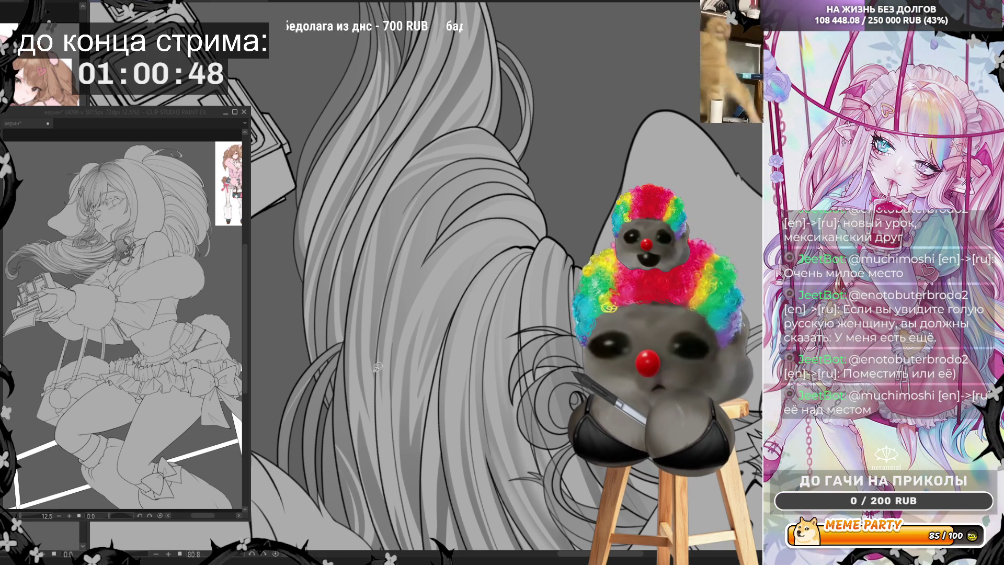
mouse_move(383, 384)
left_mouse_down()
mouse_move(384, 290)
mouse_move(461, 157)
left_mouse_up()
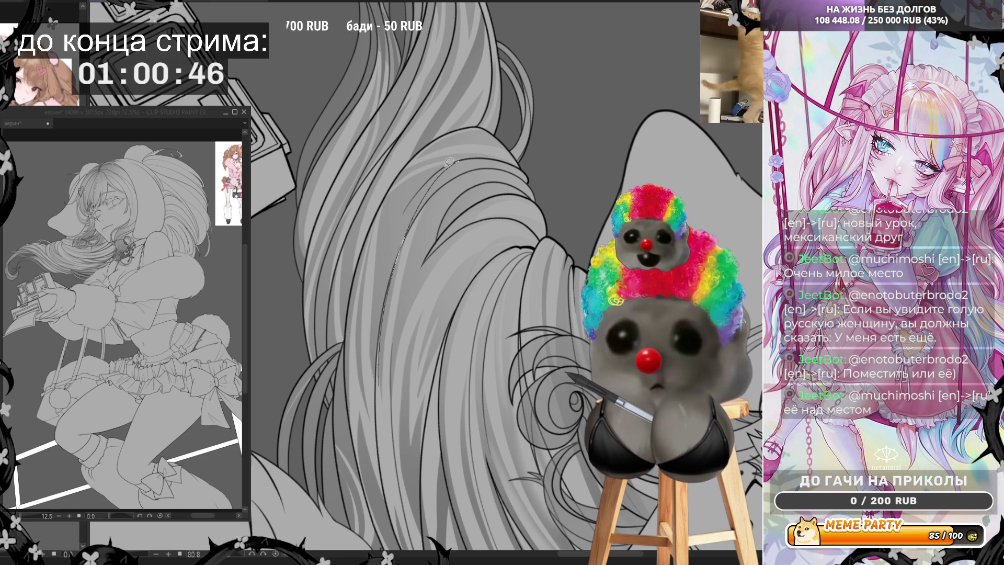
key("ctrl+z")
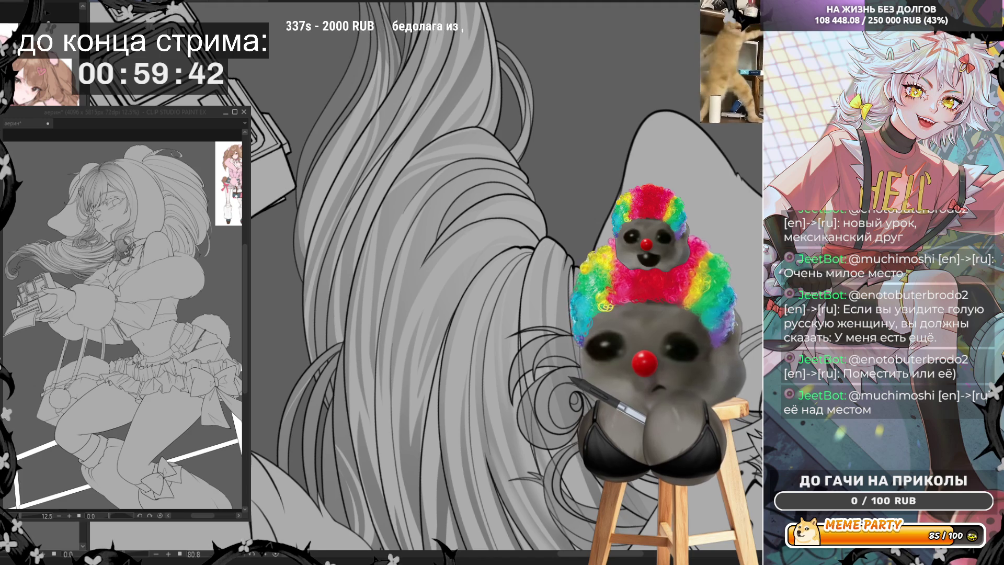
scroll(449, 151, "up", 3)
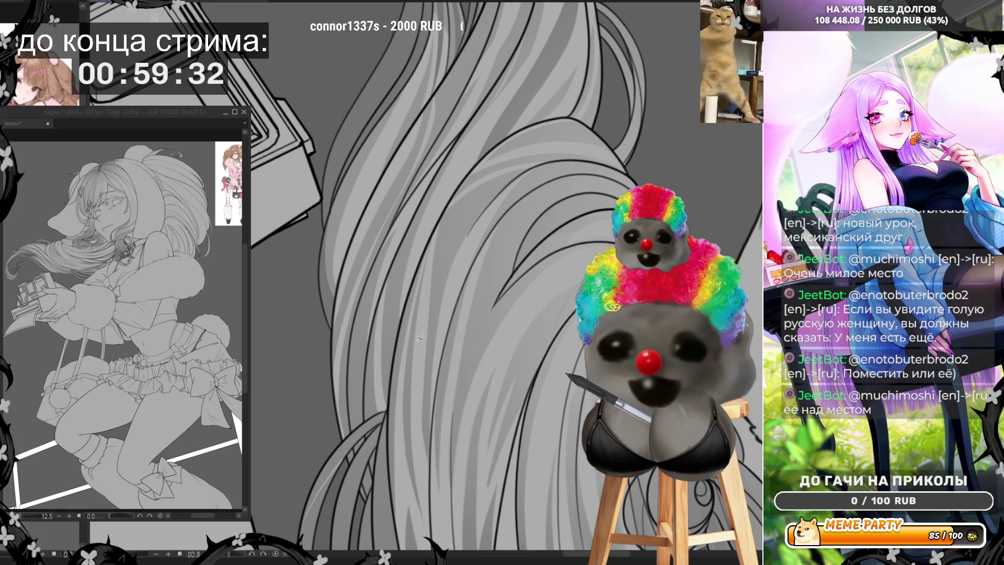
left_click_drag(418, 387, 485, 208)
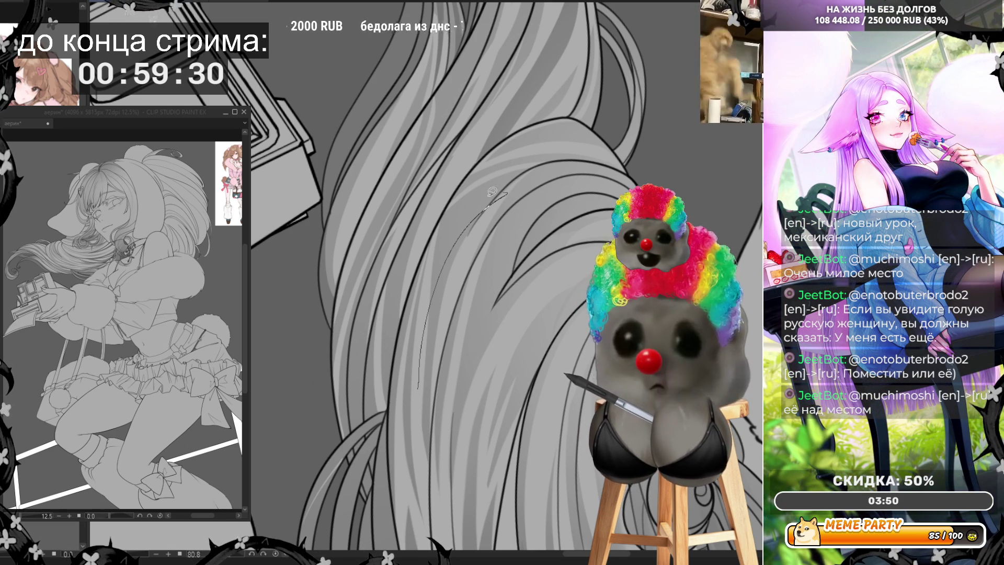
key("ctrl+z")
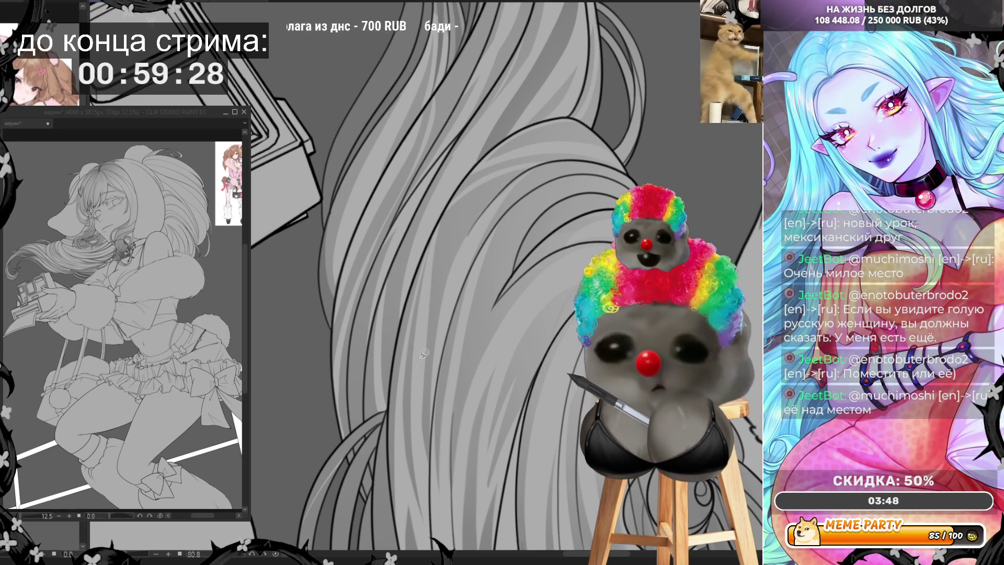
left_click_drag(420, 388, 431, 487)
key("ctrl+z")
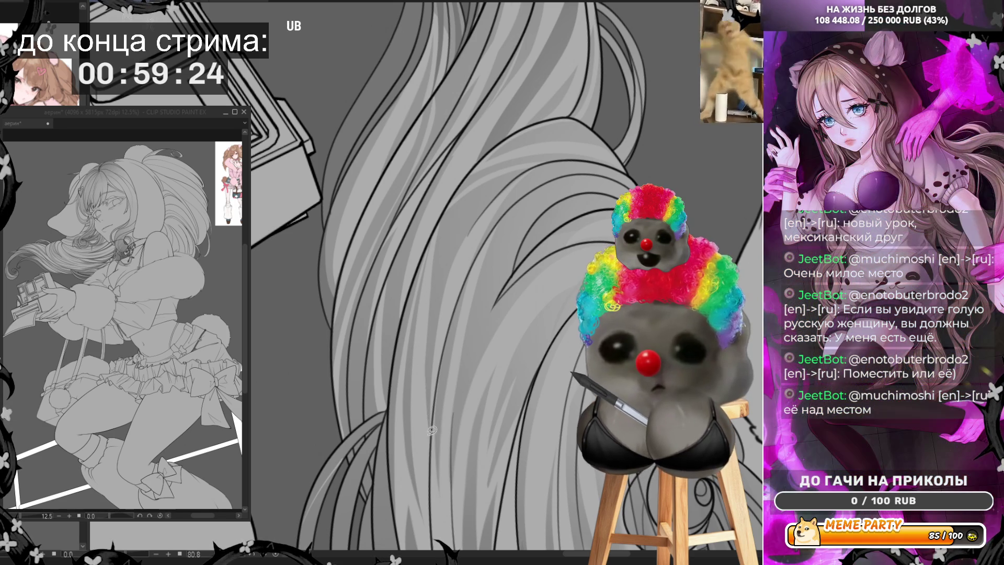
mouse_move(430, 448)
left_mouse_down()
mouse_move(426, 361)
mouse_move(470, 212)
mouse_move(508, 183)
left_mouse_up()
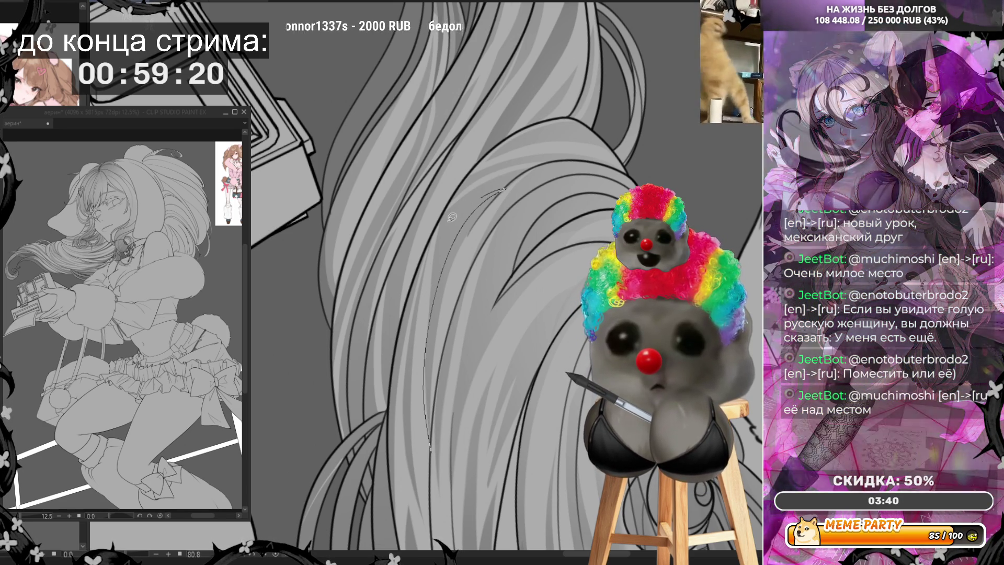
key("ctrl+z")
mouse_move(437, 358)
left_mouse_down()
mouse_move(421, 335)
mouse_move(335, 294)
mouse_move(289, 255)
left_mouse_up()
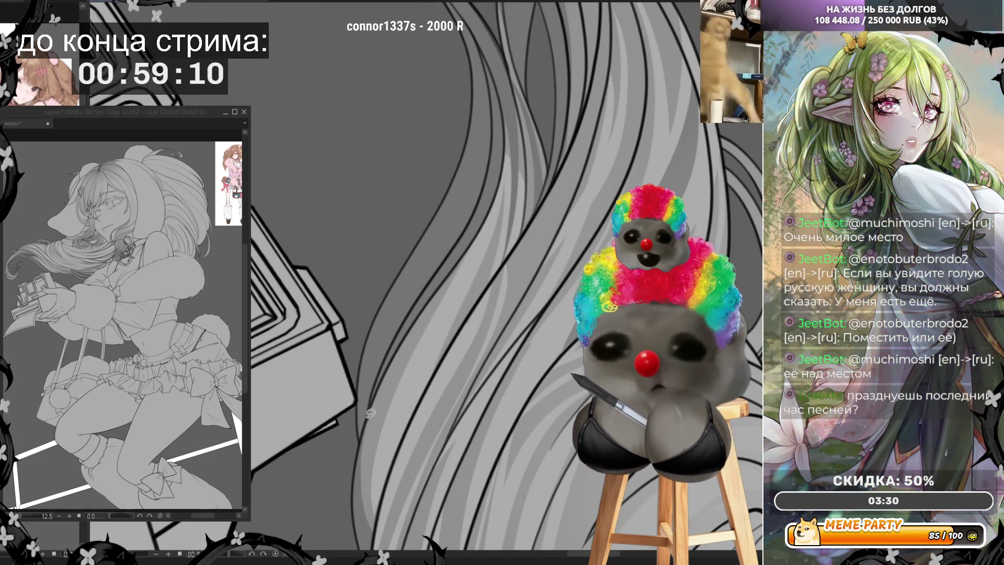
left_click_drag(366, 421, 435, 184)
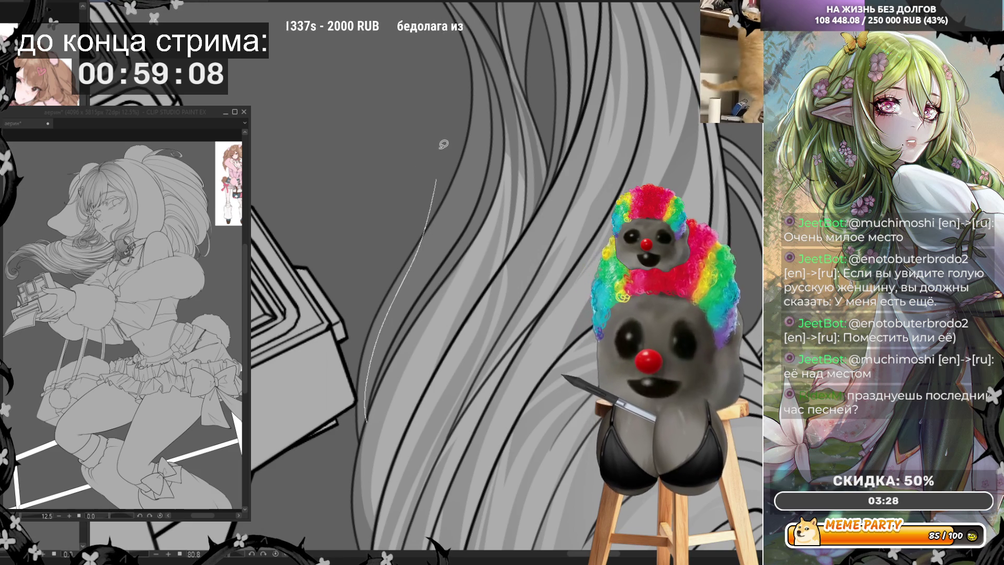
Lasso-fill a thin shadow strip along a hair strand beside the camera
mouse_move(445, 136)
left_mouse_down()
mouse_move(454, 111)
mouse_move(463, 170)
mouse_move(426, 288)
left_mouse_up()
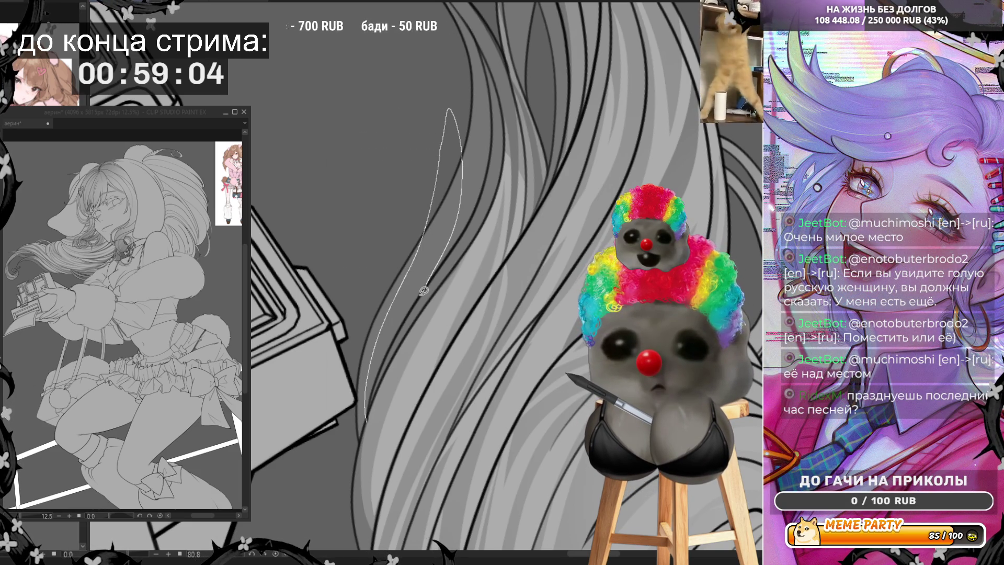
mouse_move(394, 338)
left_mouse_down()
mouse_move(369, 422)
mouse_move(462, 124)
left_mouse_up()
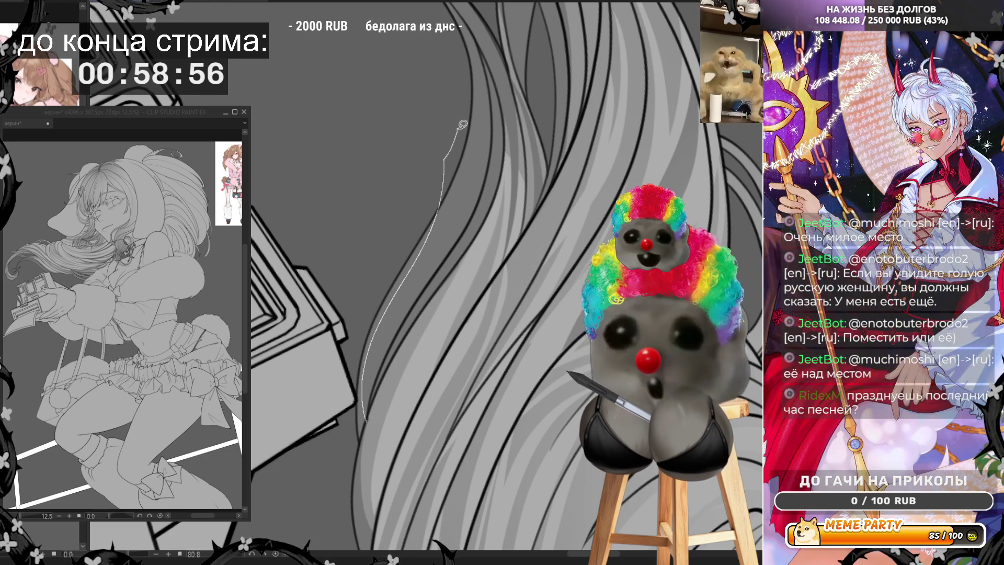
mouse_move(459, 168)
left_mouse_down()
mouse_move(424, 236)
mouse_move(374, 404)
left_mouse_up()
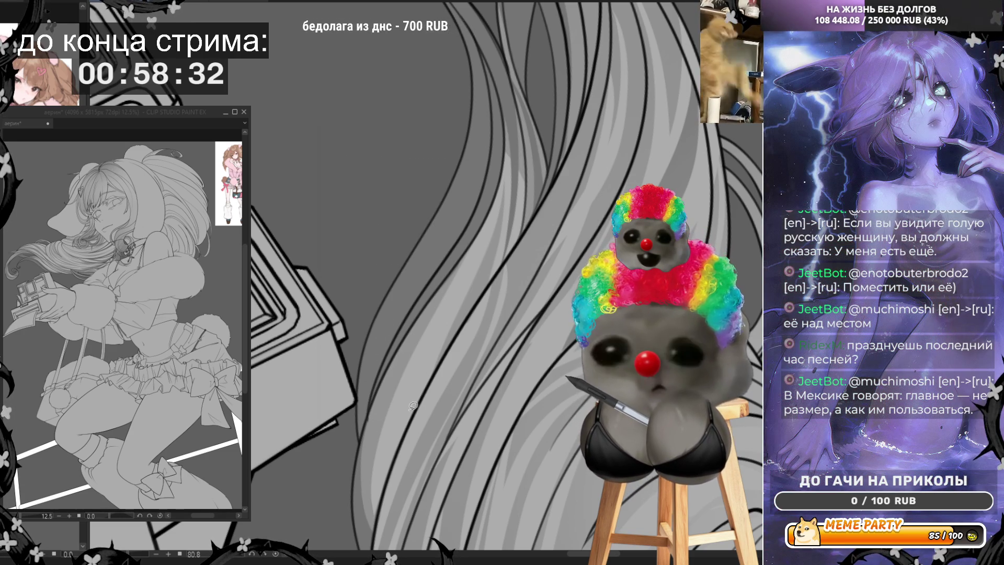
Fill two more thin shadow strips up the hair strands, then rotate the canvas
mouse_move(366, 419)
left_mouse_down()
mouse_move(445, 200)
mouse_move(451, 153)
mouse_move(433, 246)
mouse_move(368, 416)
left_mouse_up()
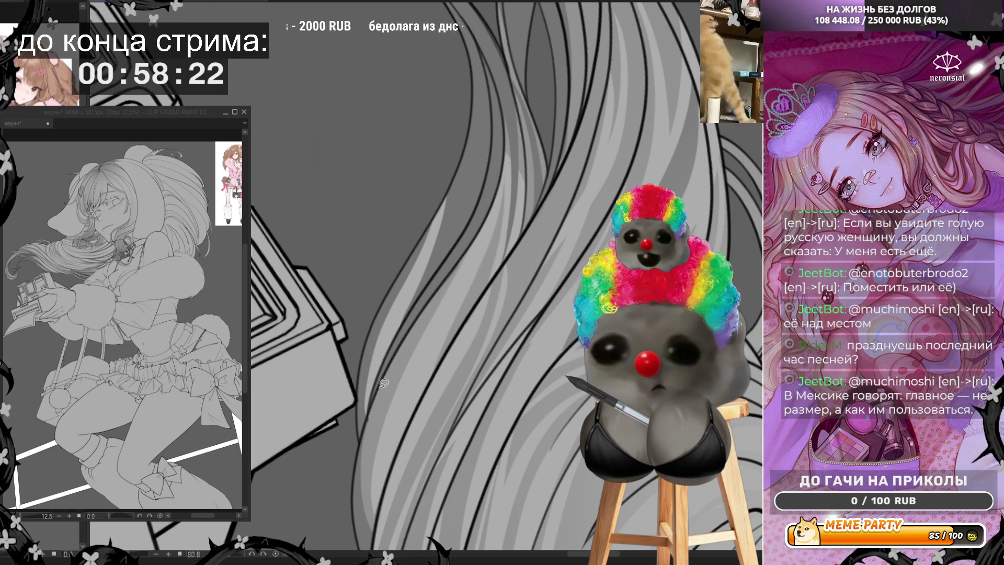
mouse_move(386, 360)
left_mouse_down()
mouse_move(448, 178)
mouse_move(438, 258)
mouse_move(389, 361)
left_mouse_up()
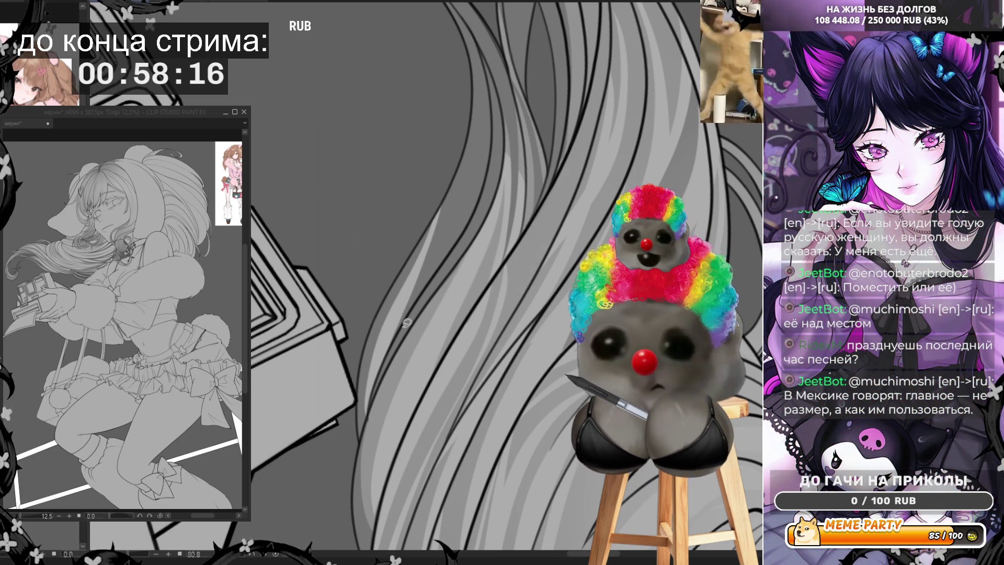
mouse_move(390, 353)
left_mouse_down()
mouse_move(449, 178)
mouse_move(469, 63)
mouse_move(478, 84)
left_mouse_up()
left_click_drag(465, 169, 416, 264)
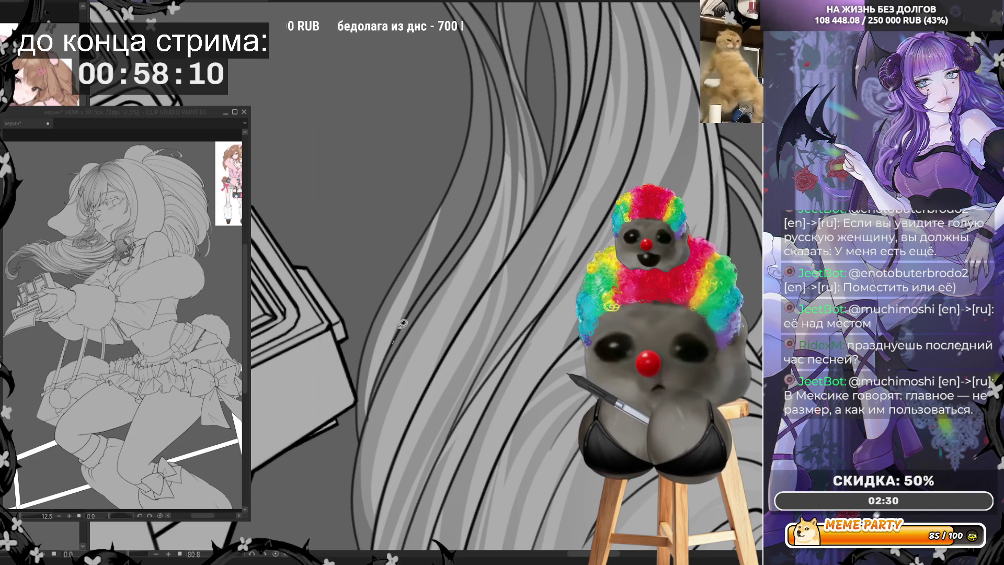
mouse_move(393, 344)
left_mouse_down()
mouse_move(481, 134)
mouse_move(472, 79)
mouse_move(481, 105)
left_mouse_up()
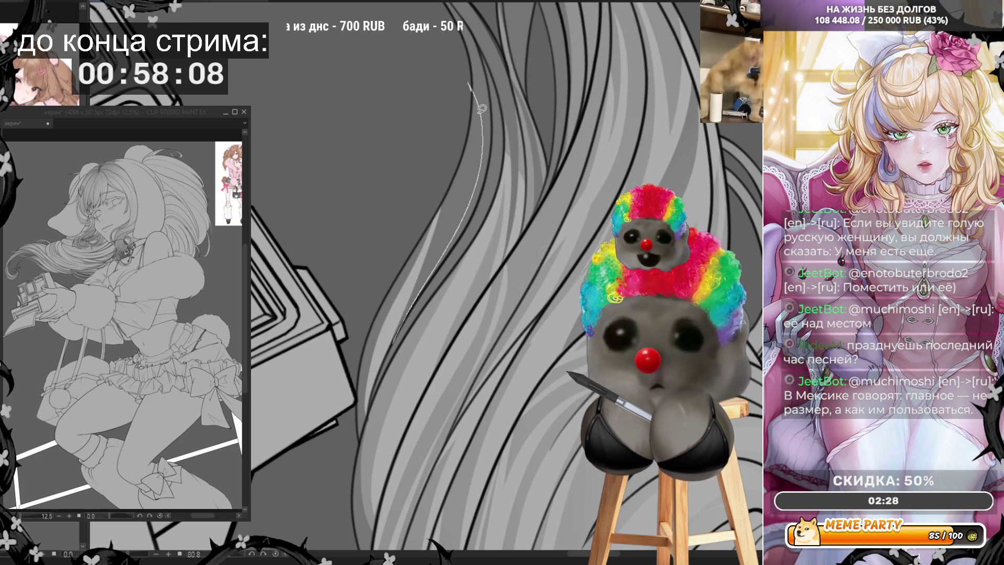
mouse_move(470, 181)
left_mouse_down()
mouse_move(418, 272)
mouse_move(402, 335)
left_mouse_up()
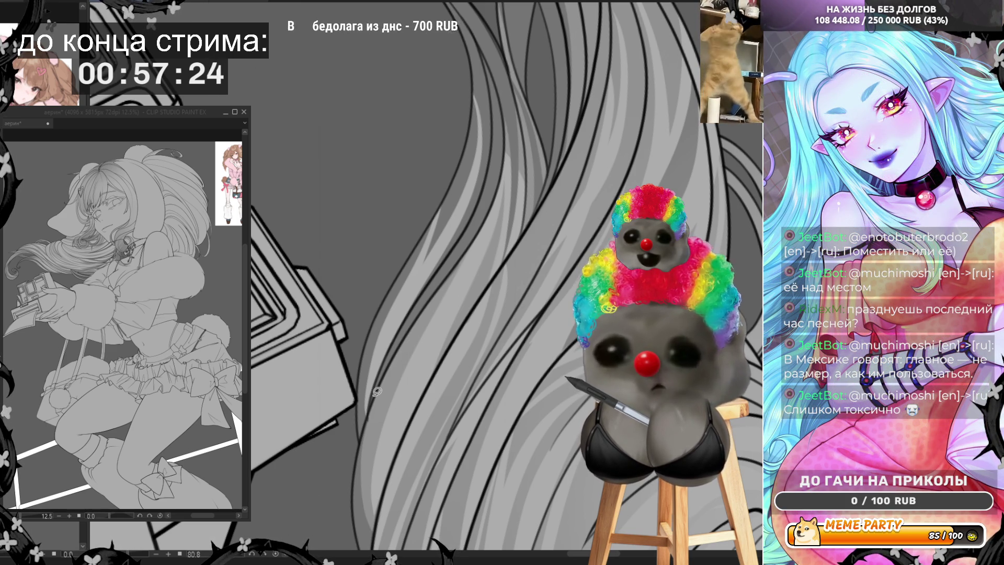
left_click_drag(409, 411, 473, 116)
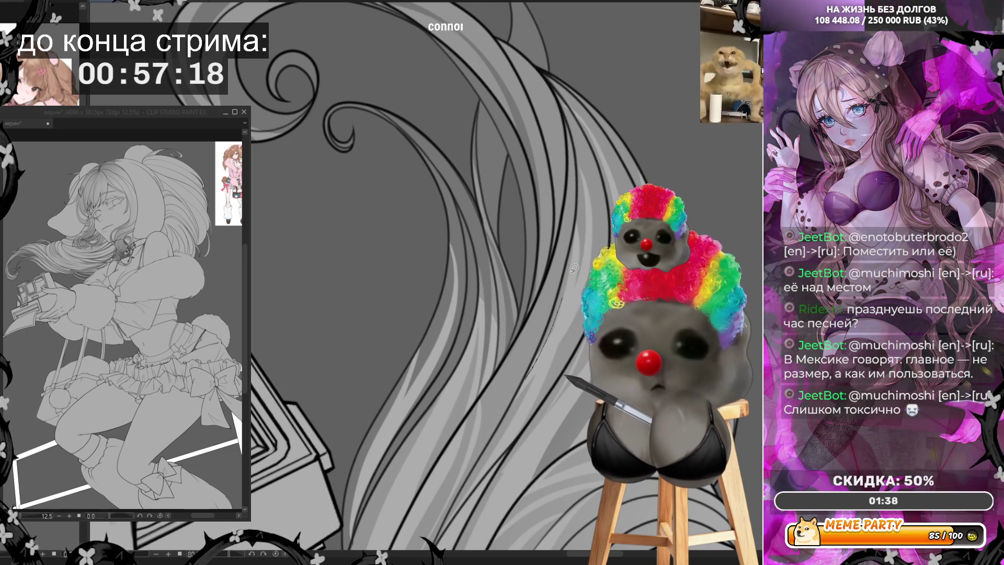
Lasso-fill thin shadow slivers along the hair strands beneath the curls
left_click_drag(530, 371, 576, 257)
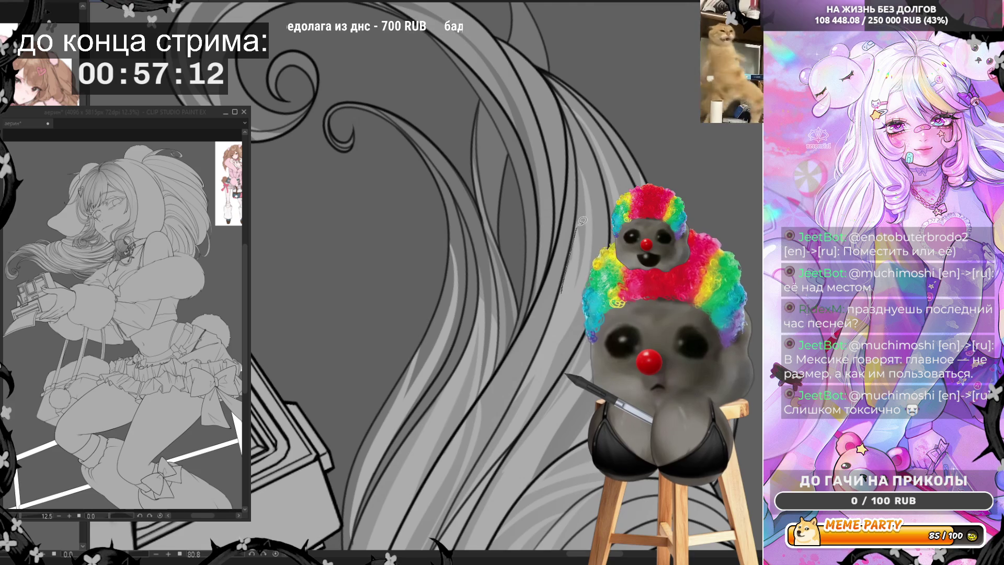
mouse_move(525, 322)
left_mouse_down()
mouse_move(549, 157)
mouse_move(545, 268)
left_mouse_up()
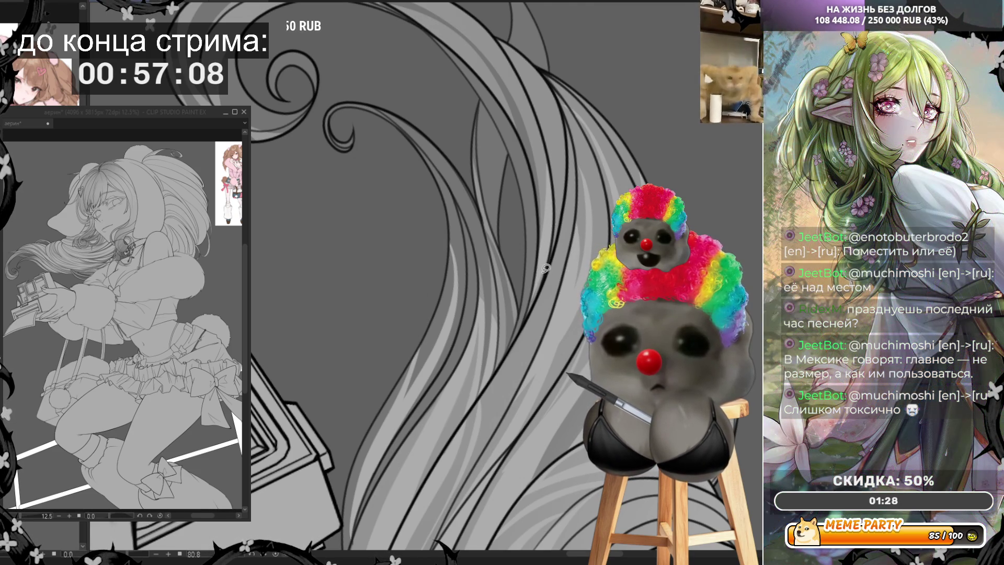
mouse_move(523, 324)
left_mouse_down()
mouse_move(540, 276)
mouse_move(551, 166)
mouse_move(555, 228)
mouse_move(542, 291)
left_mouse_up()
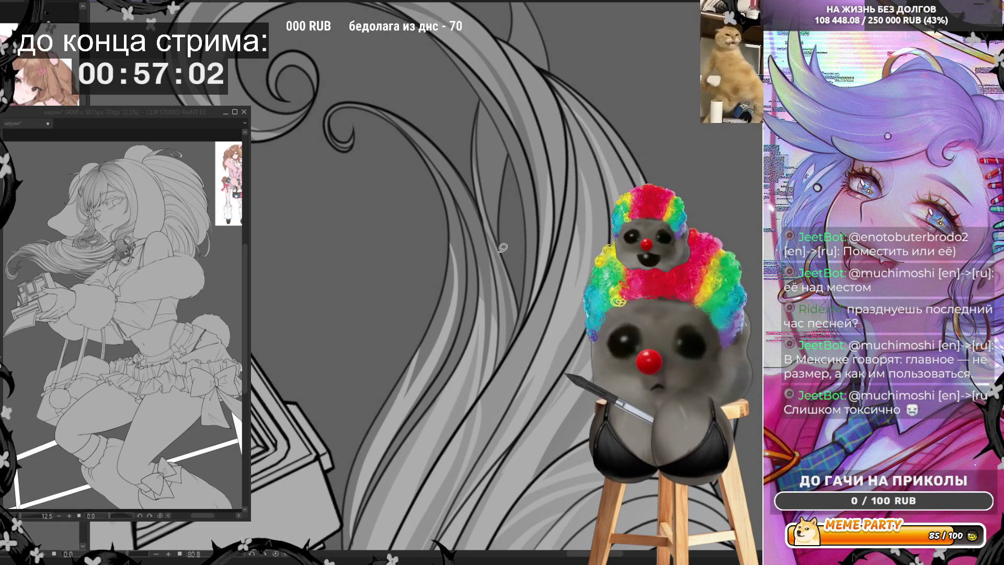
mouse_move(502, 257)
left_mouse_down()
mouse_move(488, 144)
mouse_move(499, 128)
left_mouse_up()
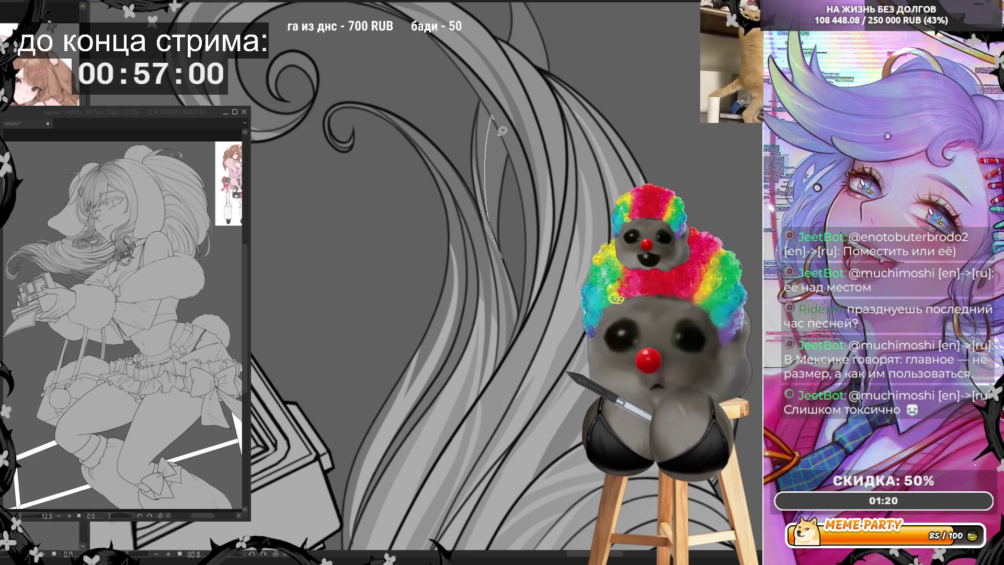
left_click_drag(493, 181, 501, 254)
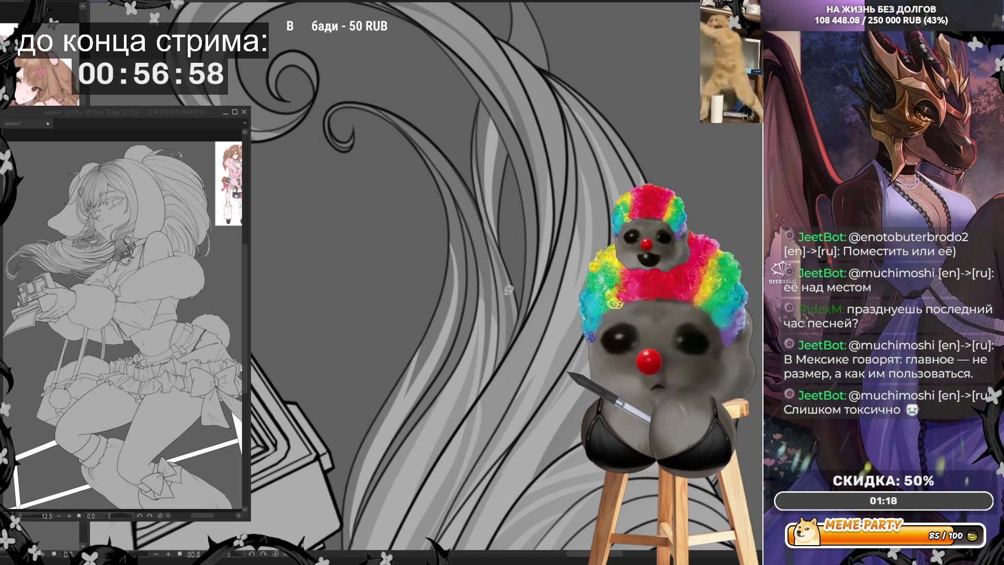
Adjust the zoom and rotate the canvas about 90° counterclockwise
scroll(501, 284, "down", 2)
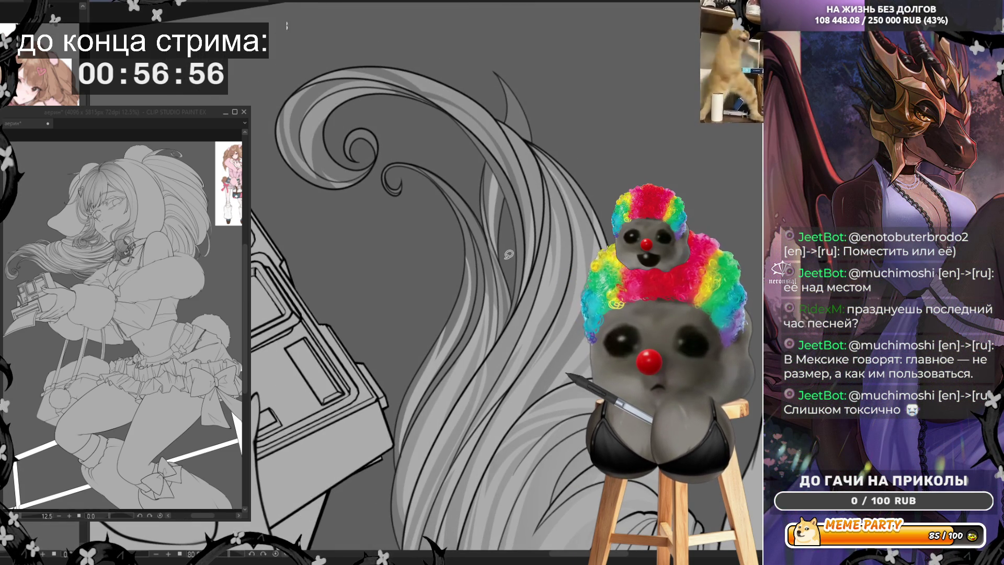
scroll(524, 153, "up", 2)
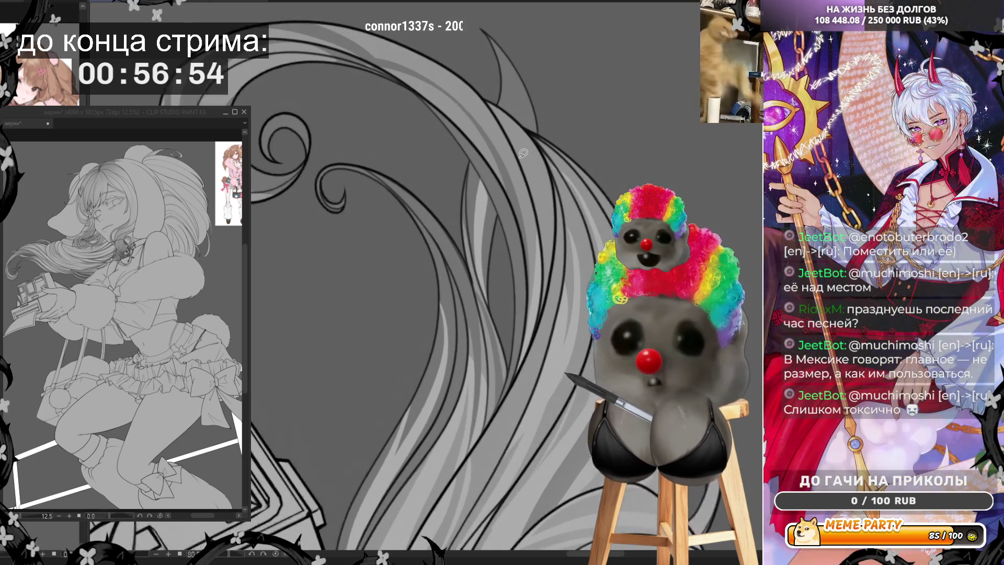
scroll(519, 346, "down", 2)
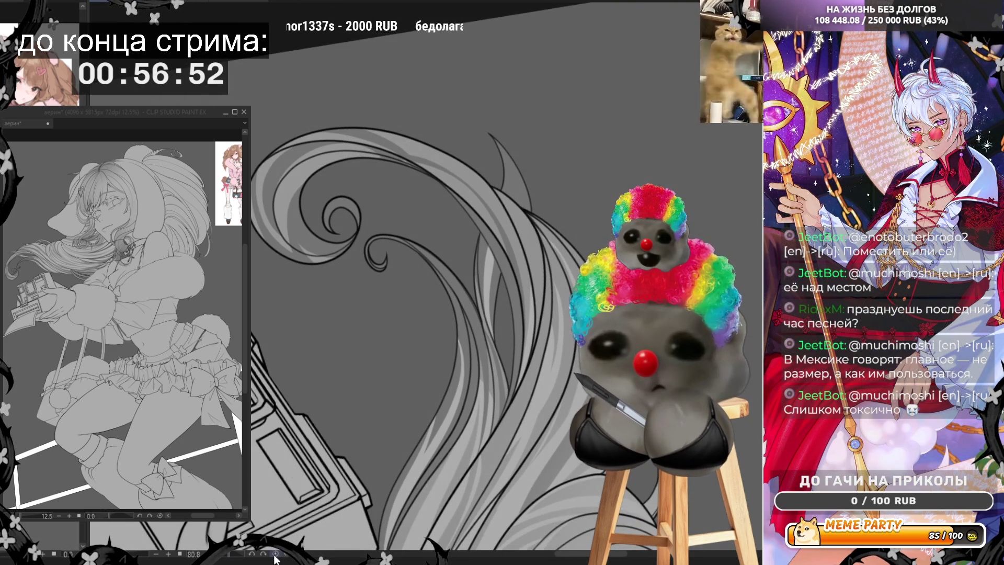
left_click_drag(283, 84, 301, 501)
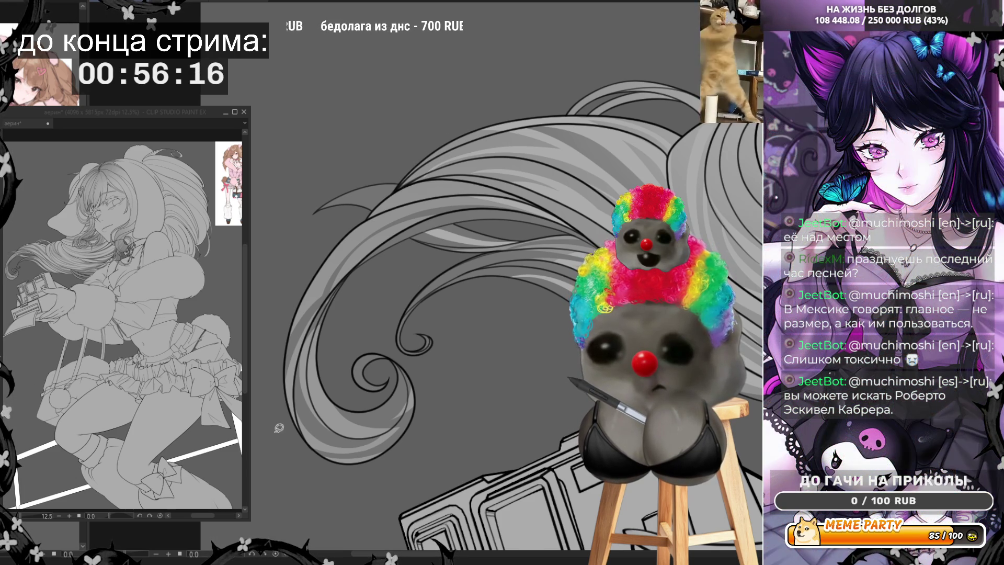
scroll(501, 294, "down", 2)
scroll(501, 294, "up", 3)
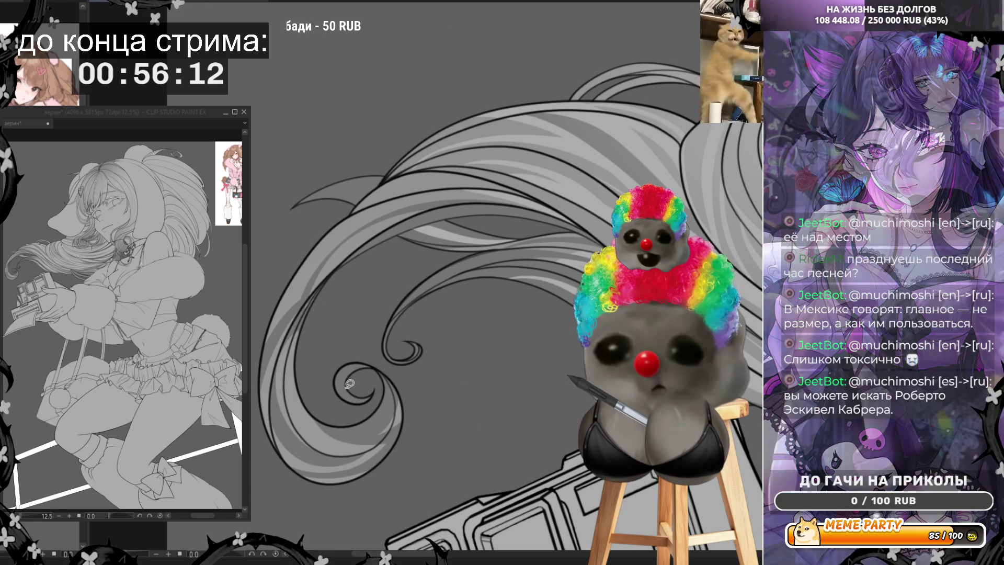
mouse_move(345, 392)
left_mouse_down()
mouse_move(343, 372)
mouse_move(356, 412)
mouse_move(380, 365)
mouse_move(385, 423)
mouse_move(339, 437)
mouse_move(315, 410)
mouse_move(350, 436)
mouse_move(410, 390)
mouse_move(349, 352)
mouse_move(364, 374)
left_mouse_up()
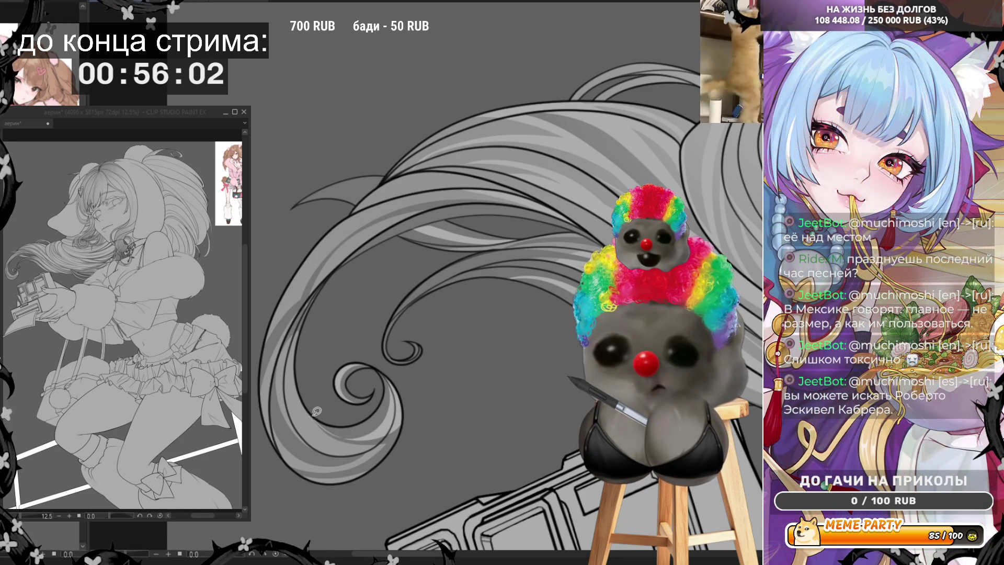
mouse_move(311, 413)
left_mouse_down()
mouse_move(388, 415)
mouse_move(355, 439)
mouse_move(306, 411)
left_mouse_up()
mouse_move(376, 354)
left_mouse_down()
mouse_move(381, 335)
mouse_move(532, 263)
mouse_move(586, 276)
mouse_move(489, 268)
mouse_move(389, 333)
mouse_move(388, 364)
mouse_move(406, 349)
left_mouse_up()
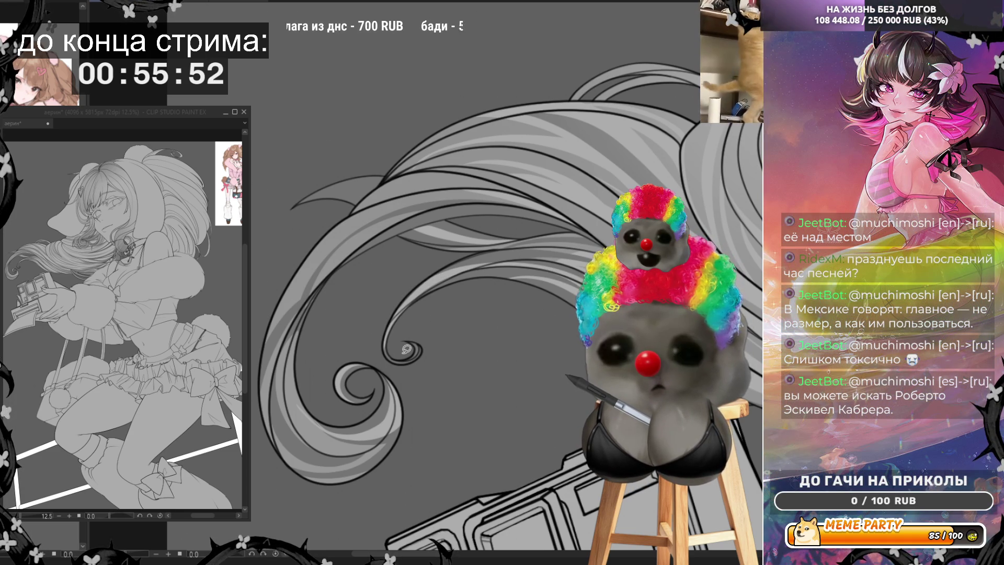
mouse_move(382, 341)
left_mouse_down()
mouse_move(418, 283)
mouse_move(586, 276)
left_mouse_up()
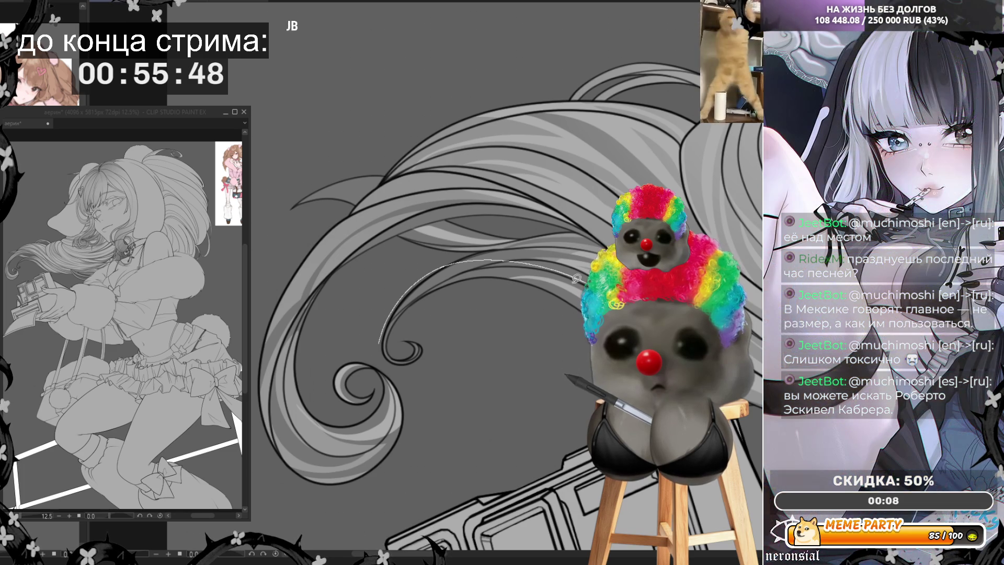
key("ctrl+z")
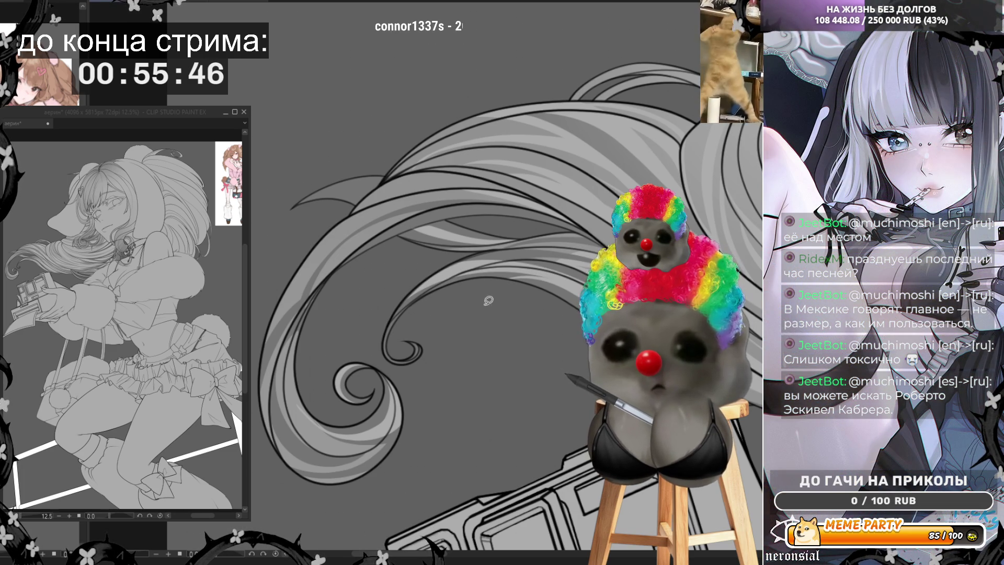
mouse_move(375, 348)
left_mouse_down()
mouse_move(442, 258)
mouse_move(586, 277)
left_mouse_up()
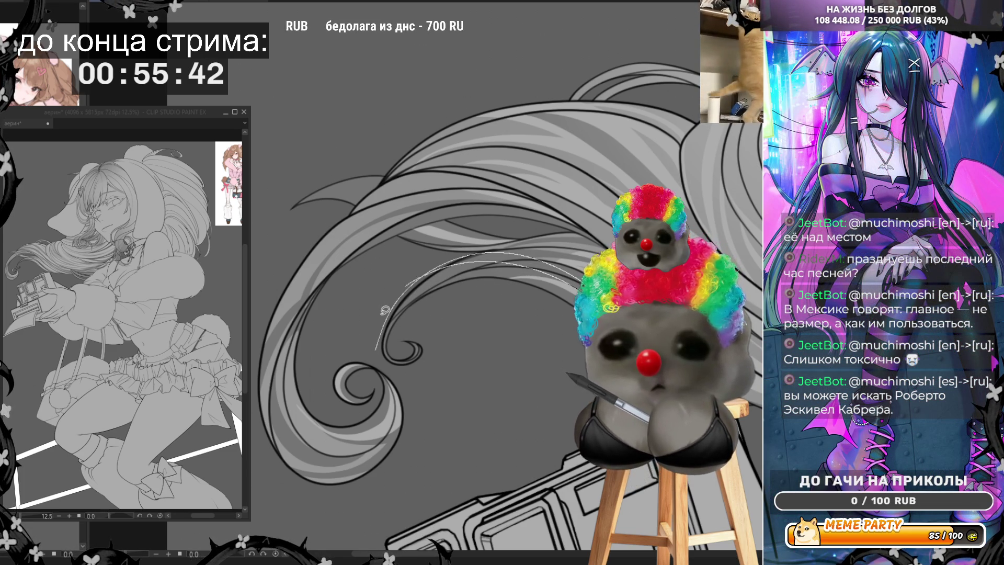
key("ctrl+z")
mouse_move(380, 333)
left_mouse_down()
mouse_move(414, 289)
mouse_move(551, 269)
left_mouse_up()
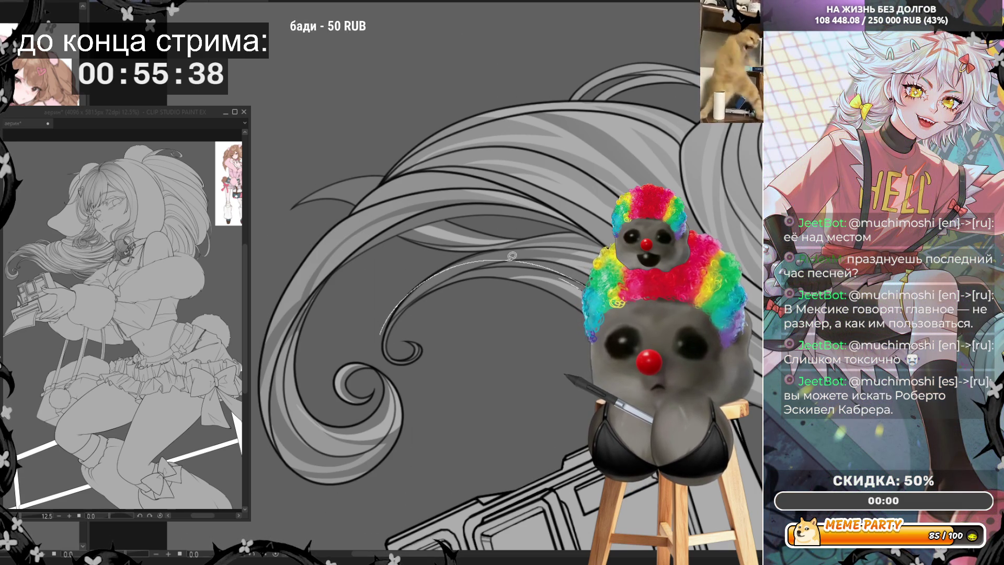
key("ctrl+z")
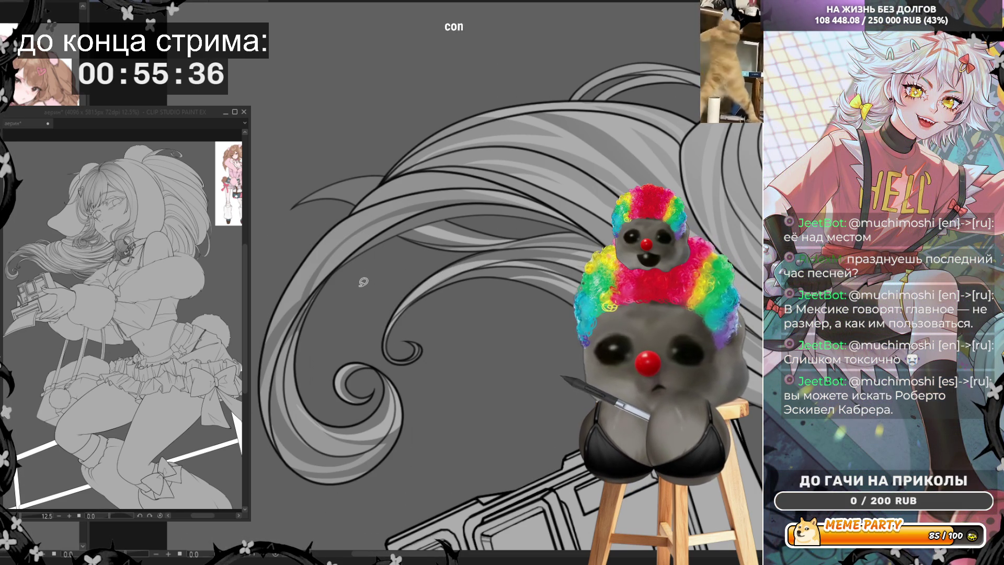
scroll(363, 282, "down", 3)
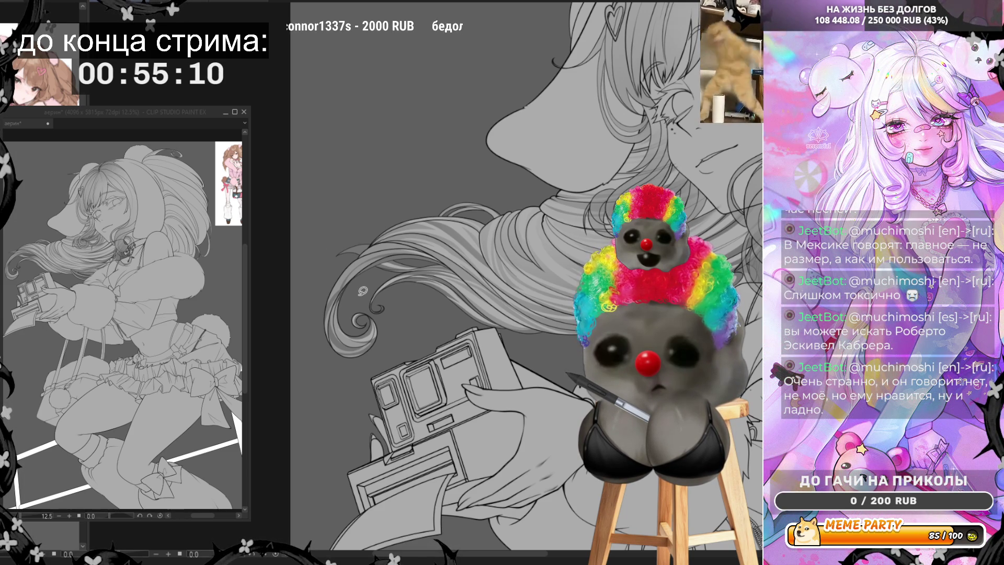
Zoom in and draw short light strokes along the curls, undoing one that missed
scroll(514, 287, "up", 5)
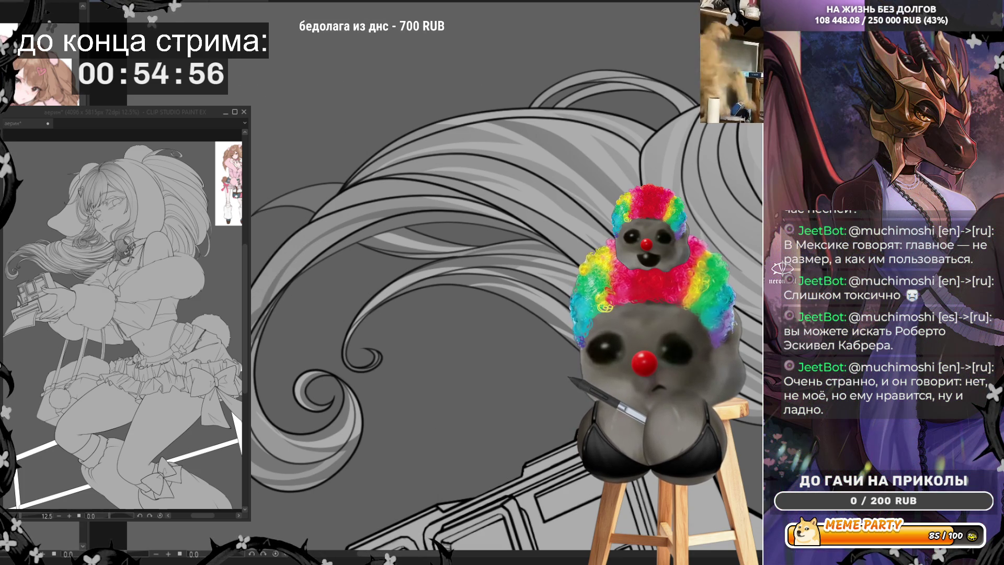
mouse_move(264, 278)
left_mouse_down()
mouse_move(380, 200)
mouse_move(438, 205)
left_mouse_up()
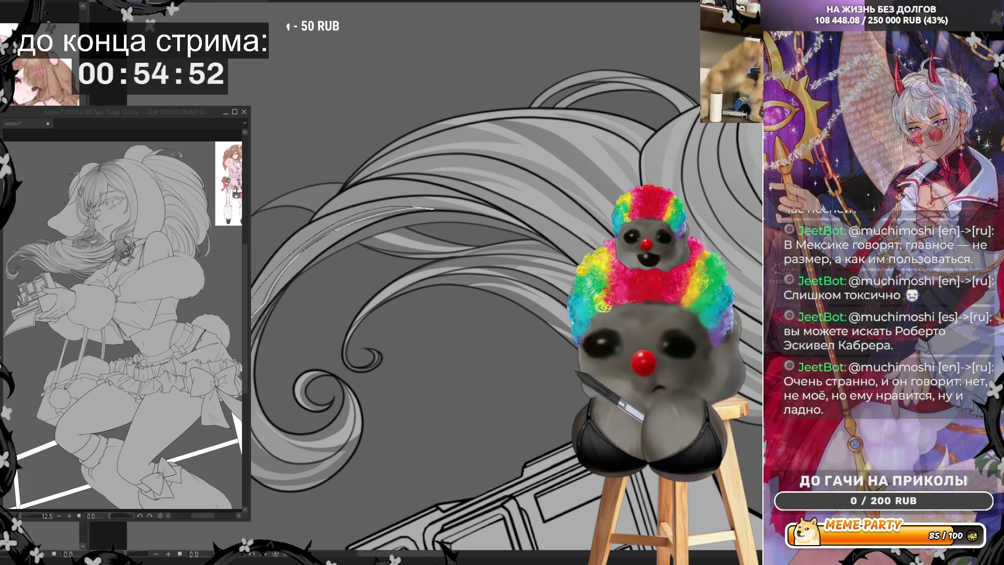
key("ctrl+z")
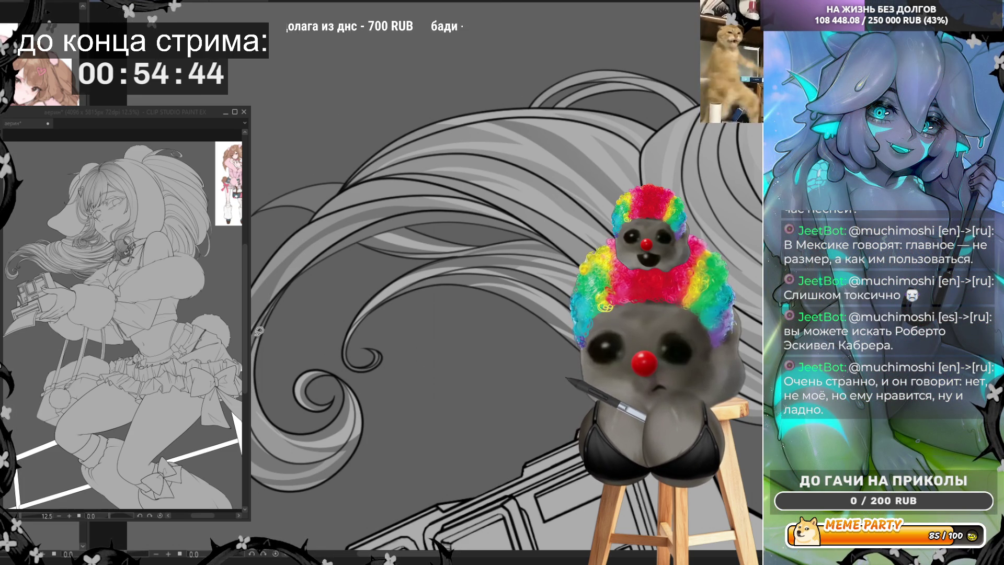
left_click_drag(333, 446, 285, 429)
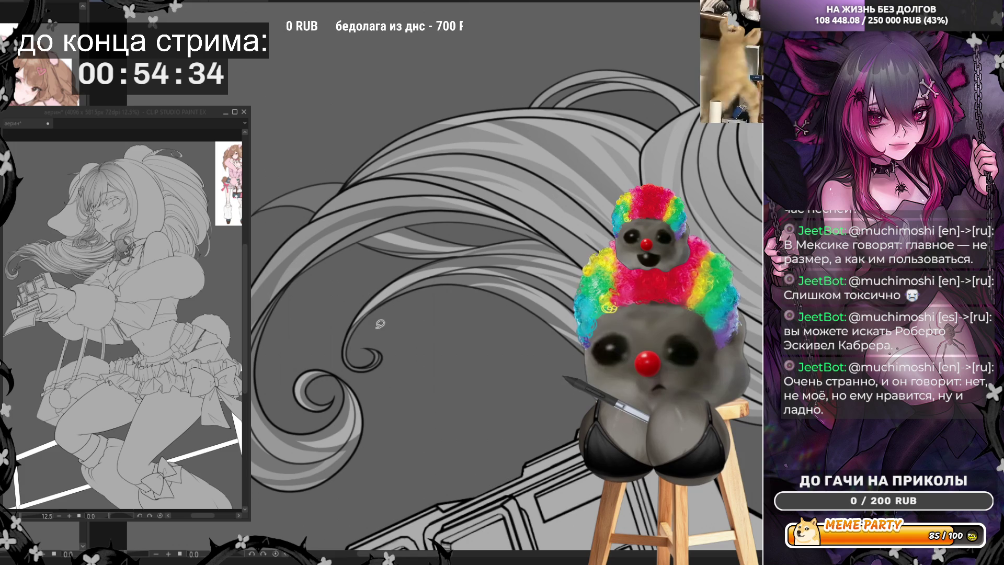
left_click_drag(340, 343, 350, 353)
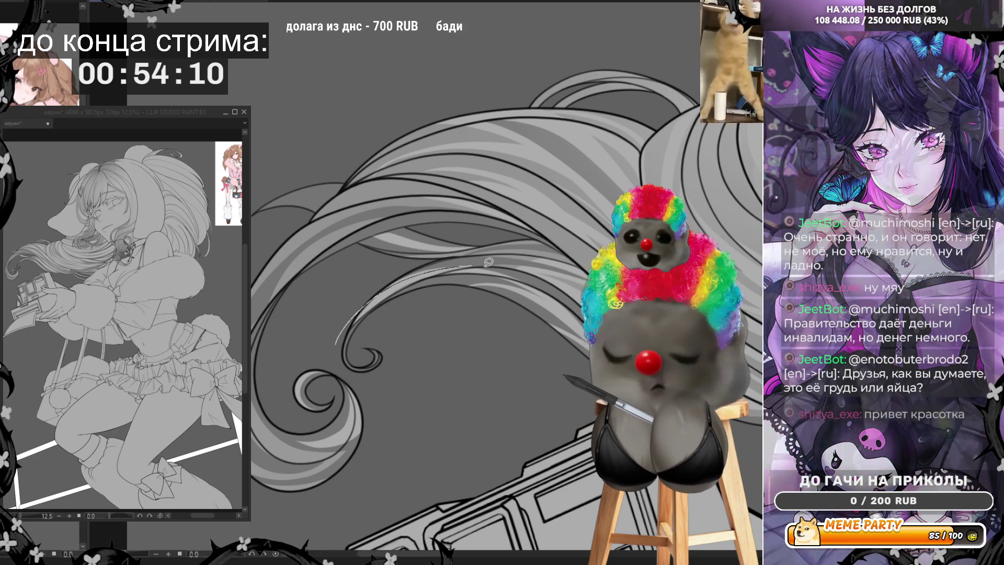
mouse_move(342, 317)
left_mouse_down()
mouse_move(437, 269)
mouse_move(367, 297)
left_mouse_up()
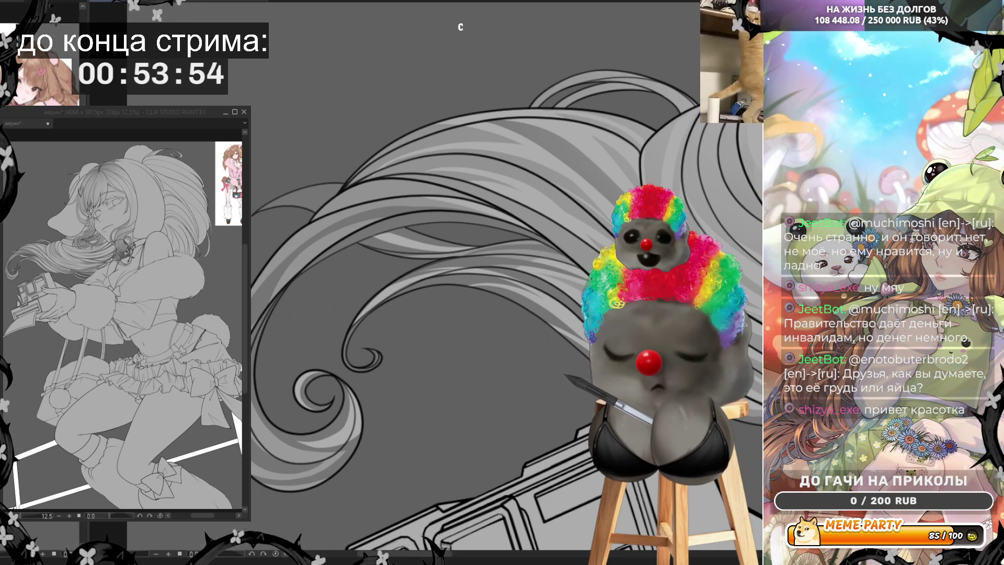
Outline a closed shadow shape down a long hair strand, then deselect
scroll(470, 282, "down", 3)
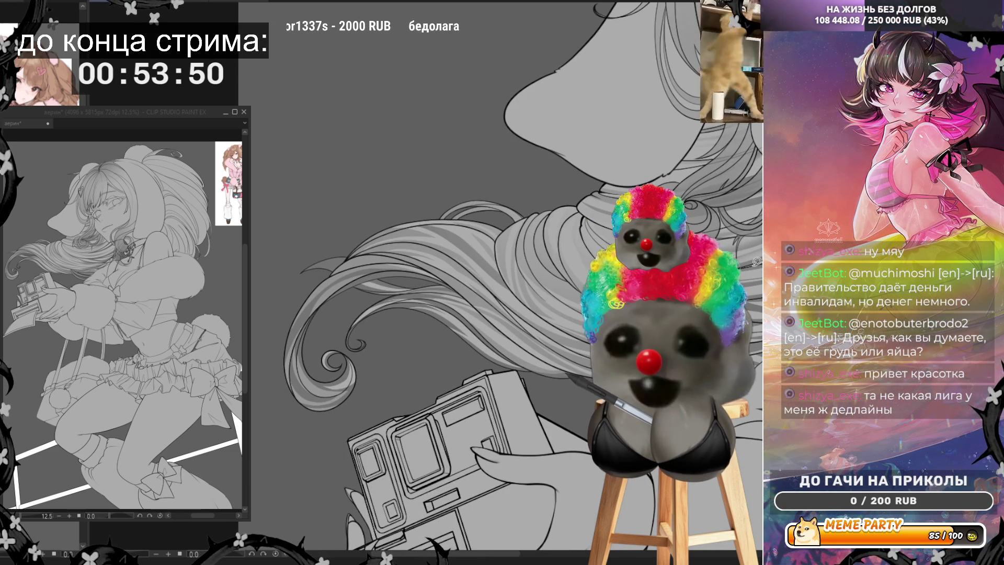
scroll(757, 261, "up", 3)
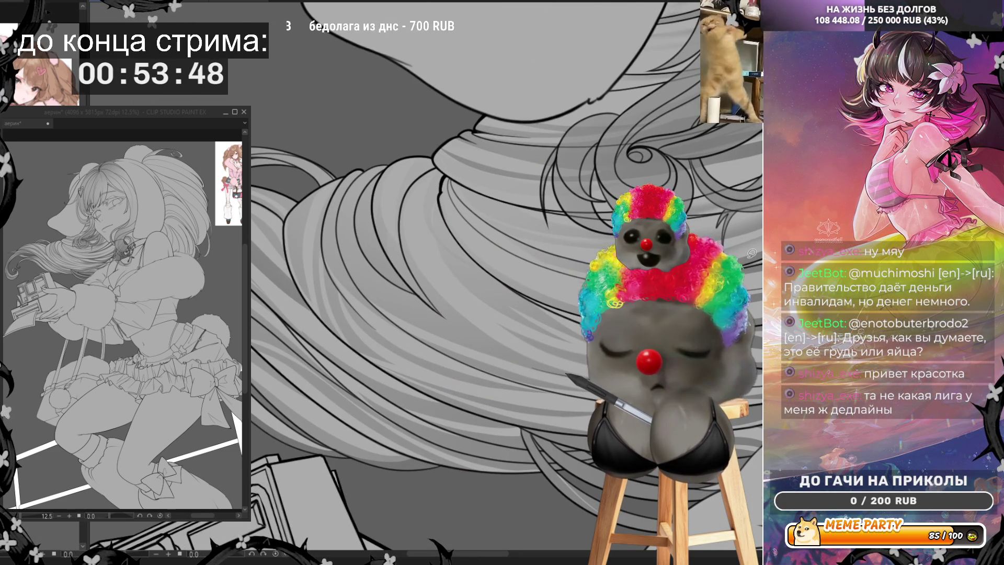
scroll(751, 253, "down", 3)
scroll(752, 253, "up", 3)
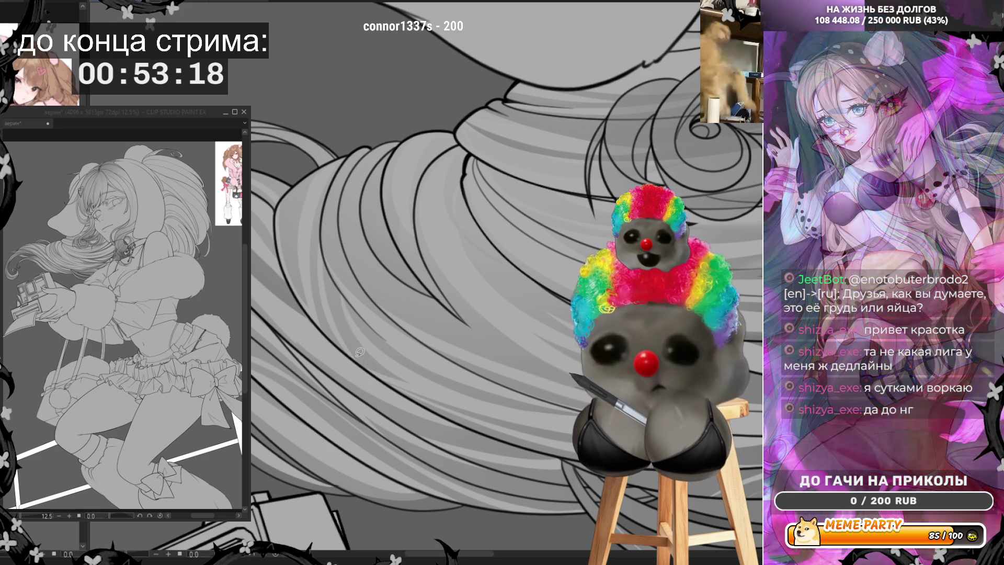
left_click_drag(353, 336, 338, 278)
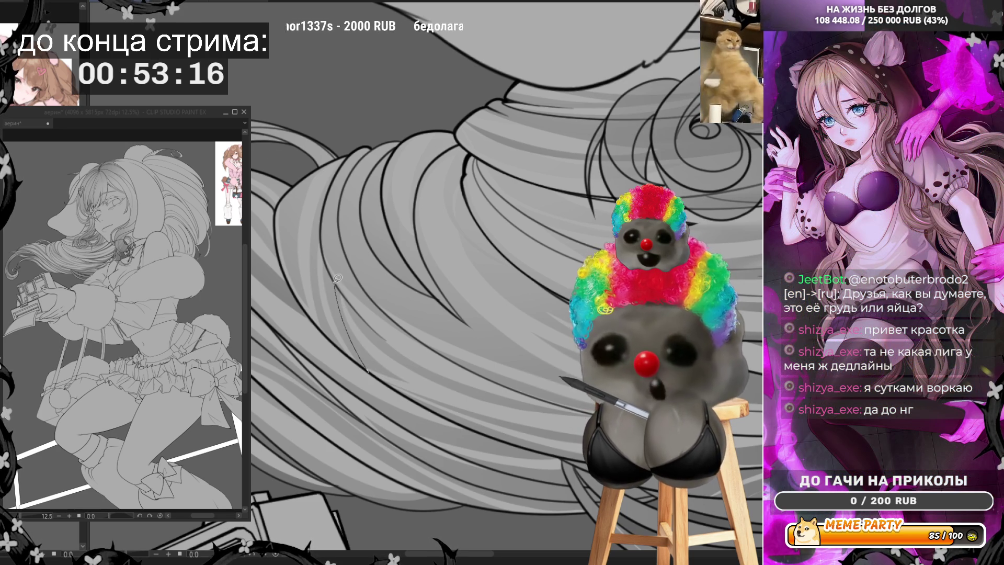
left_click_drag(369, 349, 395, 383)
left_click_drag(456, 414, 463, 423)
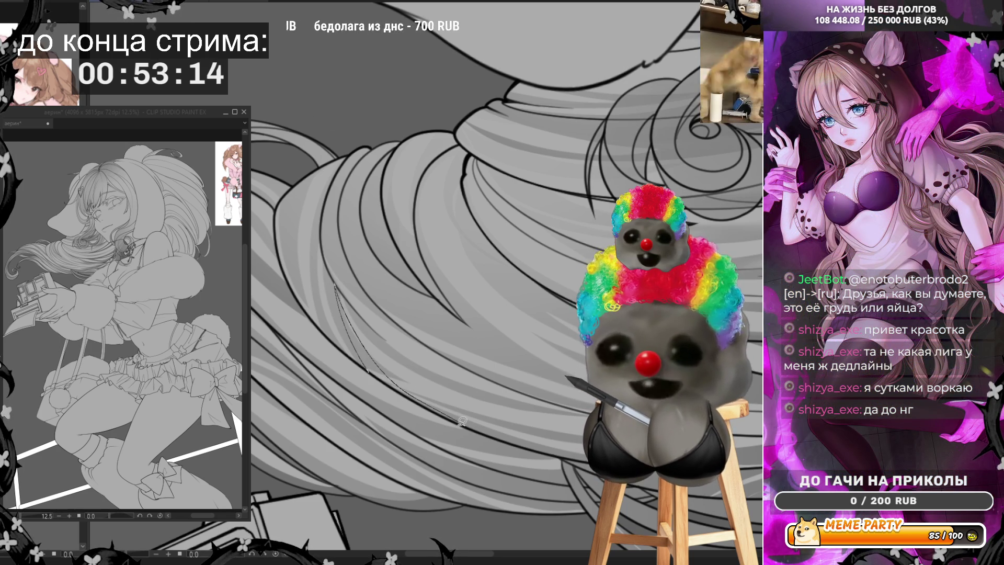
key("ctrl+d")
Outline two more shadow shapes on the lower and upper strands, then zoom out
left_click_drag(366, 361, 335, 272)
left_click_drag(357, 344, 414, 400)
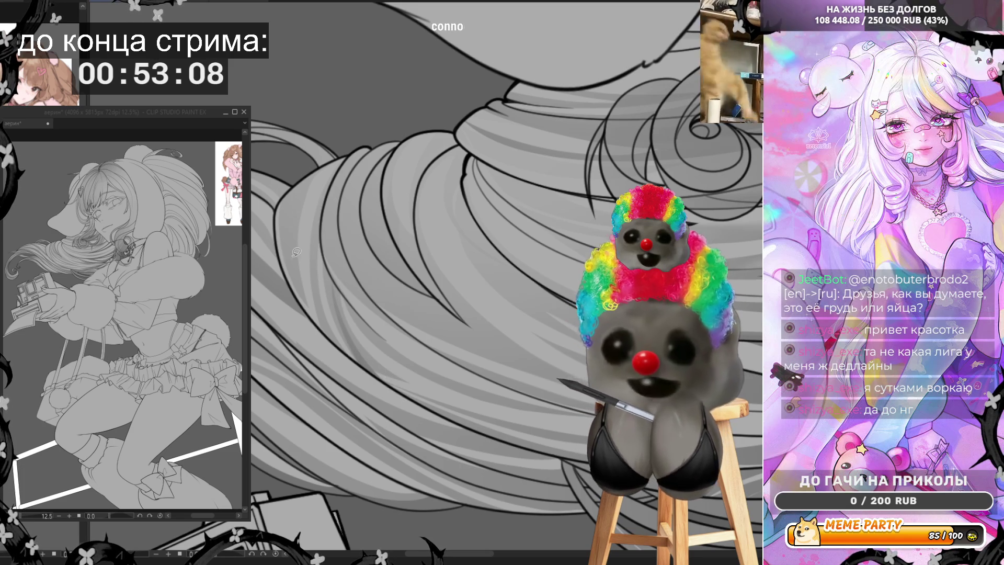
mouse_move(302, 175)
left_mouse_down()
mouse_move(291, 195)
mouse_move(303, 272)
left_mouse_up()
mouse_move(305, 207)
left_mouse_down()
mouse_move(297, 228)
mouse_move(312, 166)
left_mouse_up()
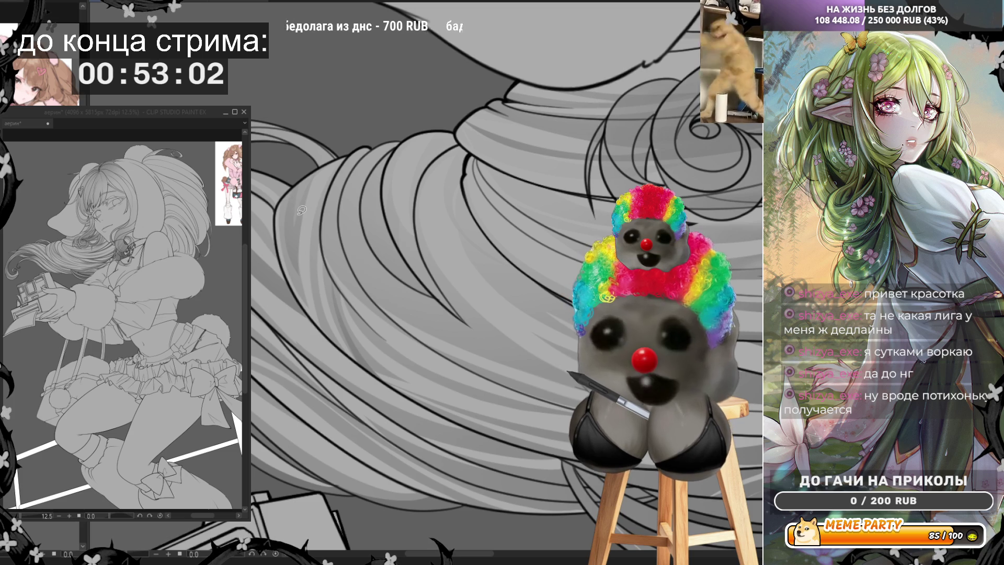
scroll(478, 290, "down", 2)
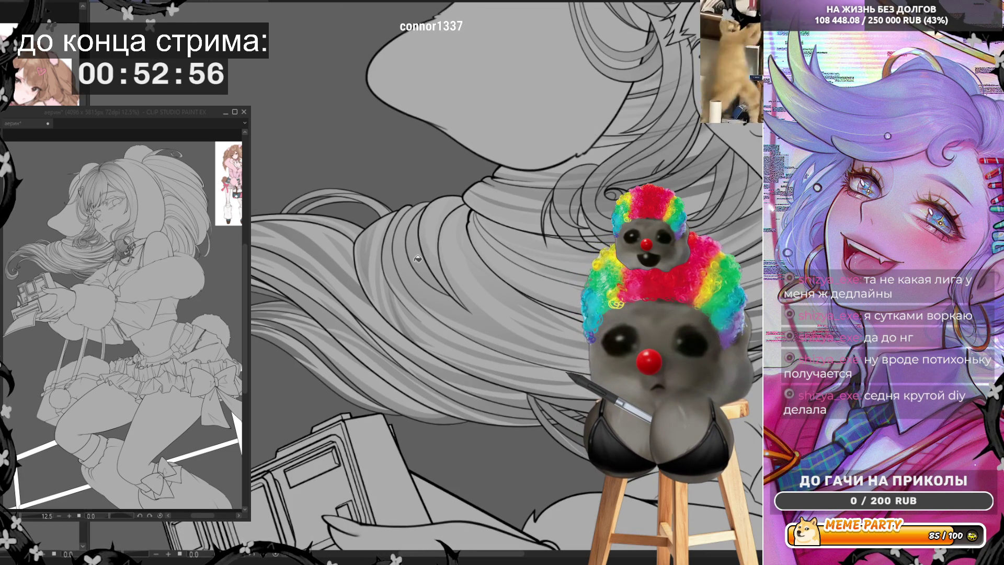
scroll(408, 252, "up", 1)
scroll(408, 252, "up", 1)
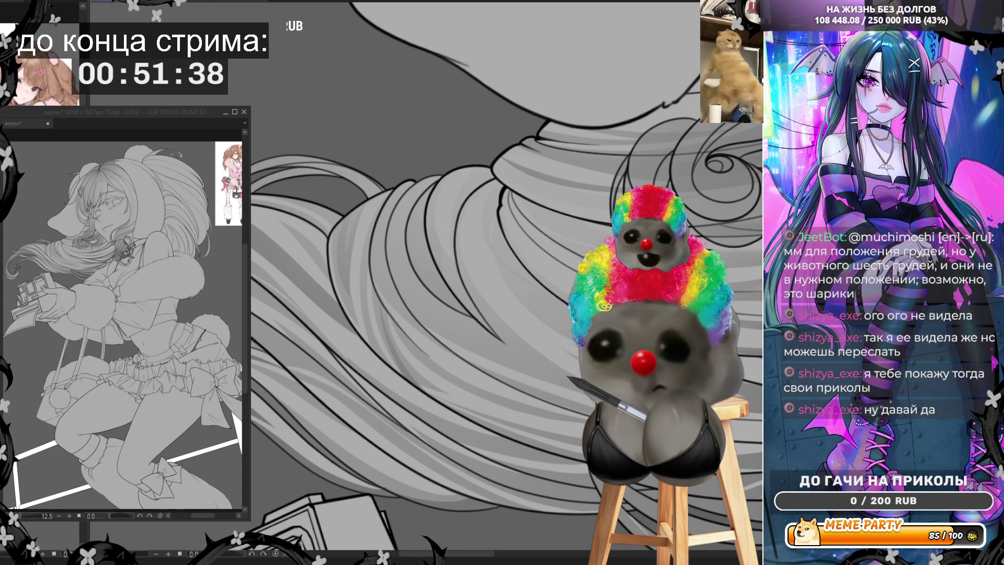
scroll(507, 264, "up", 2)
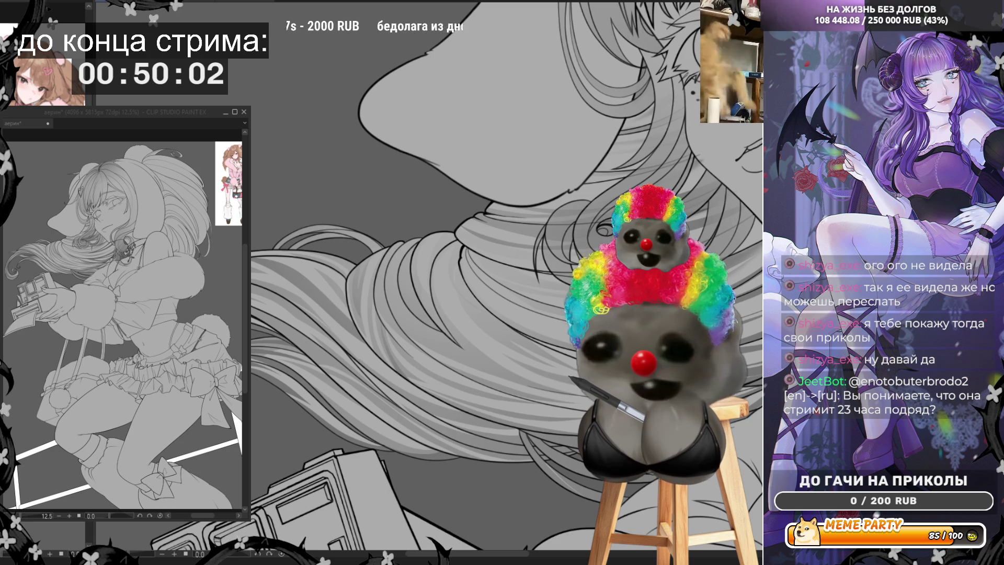
scroll(300, 422, "up", 3)
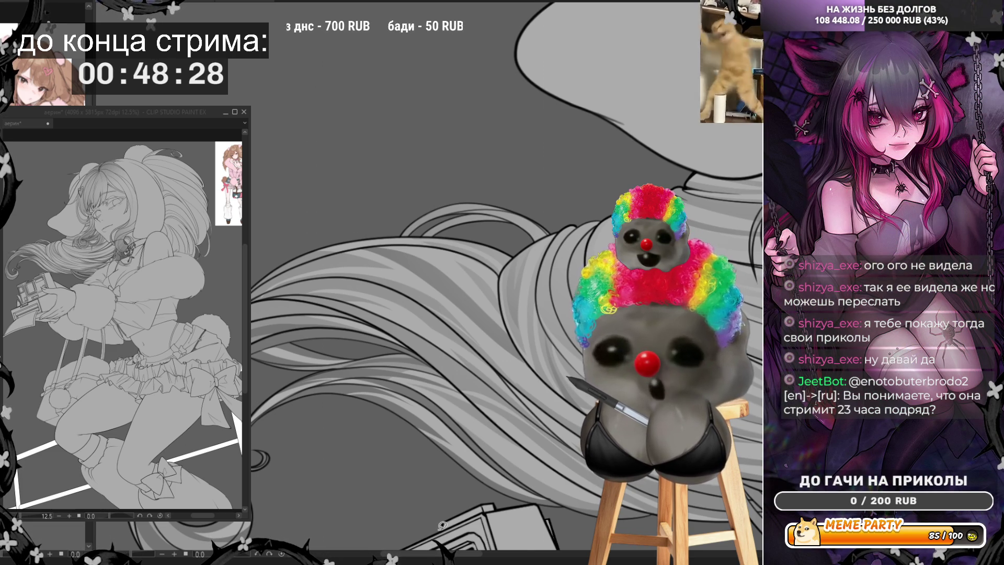
Rotate the canvas with the ^ shortcut to angle the view along the hair
key("asciicircum")
key("asciicircum")
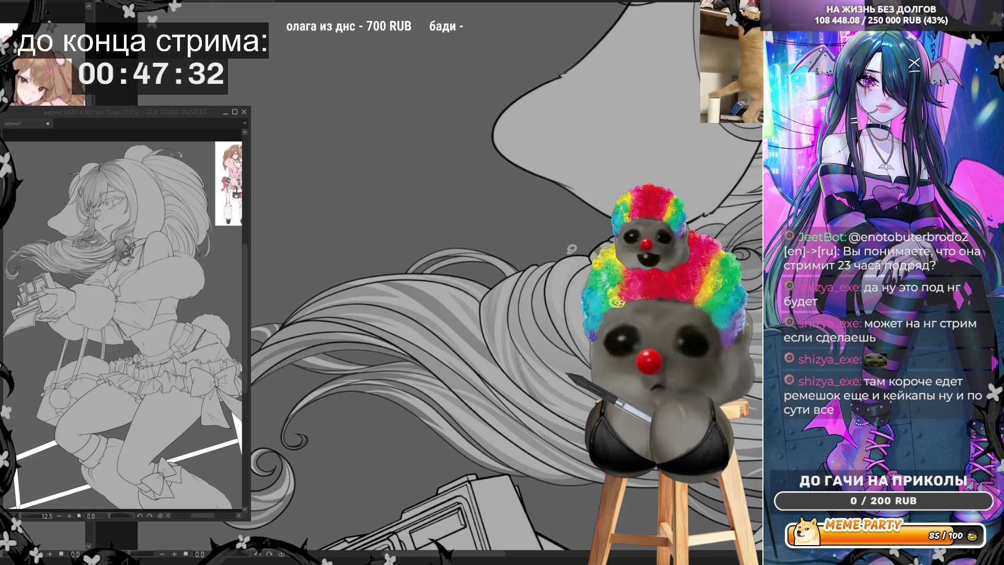
scroll(315, 446, "down", 3)
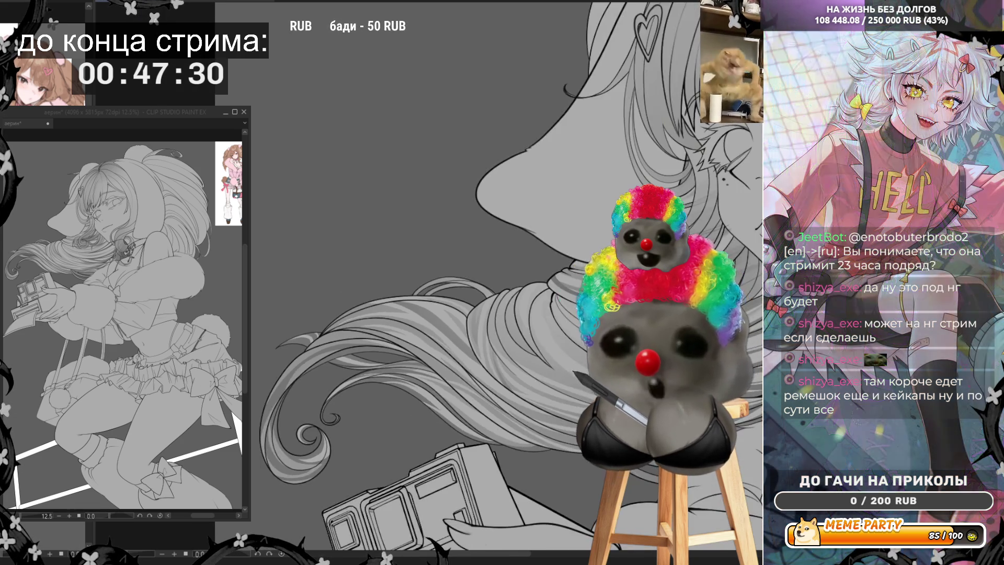
Zoom in below the neck and lasso a shading region along a hair strand
scroll(315, 446, "up", 2)
scroll(522, 366, "up", 3)
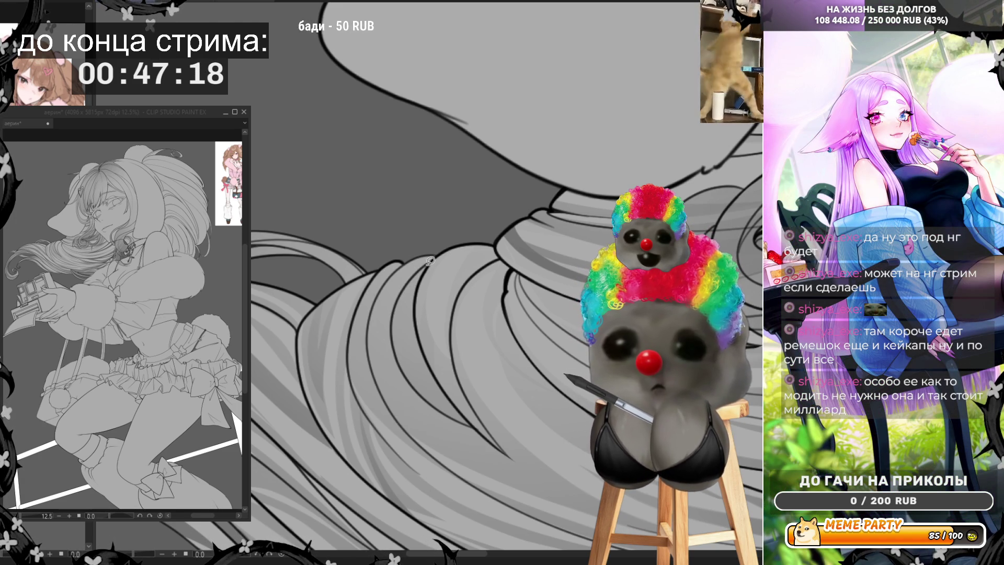
mouse_move(434, 257)
left_mouse_down()
mouse_move(412, 283)
mouse_move(394, 344)
mouse_move(406, 376)
mouse_move(455, 409)
mouse_move(416, 320)
mouse_move(434, 267)
mouse_move(433, 369)
mouse_move(481, 425)
mouse_move(467, 373)
left_mouse_up()
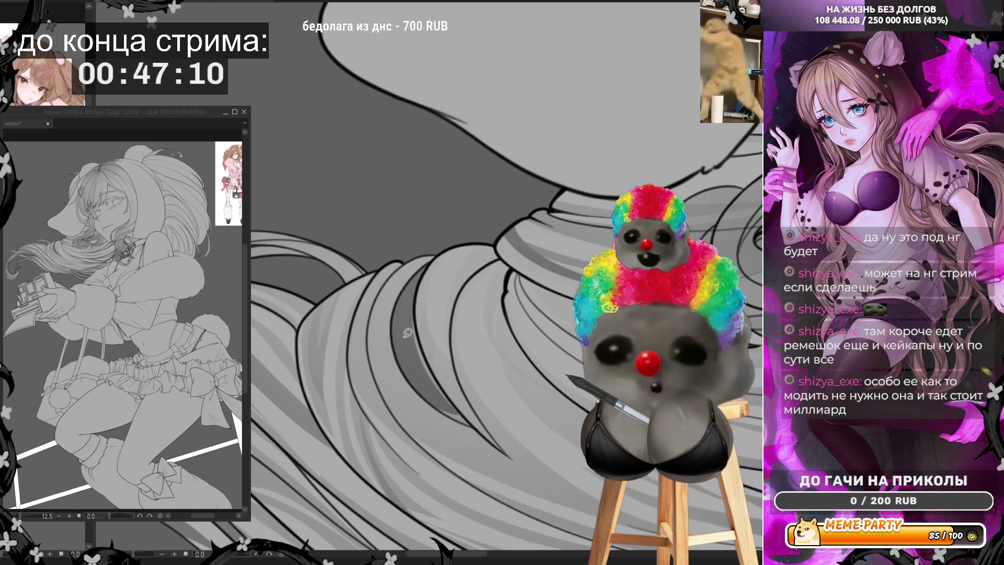
mouse_move(421, 290)
left_mouse_down()
mouse_move(417, 280)
mouse_move(418, 342)
mouse_move(402, 333)
mouse_move(437, 405)
mouse_move(480, 423)
mouse_move(444, 403)
left_mouse_up()
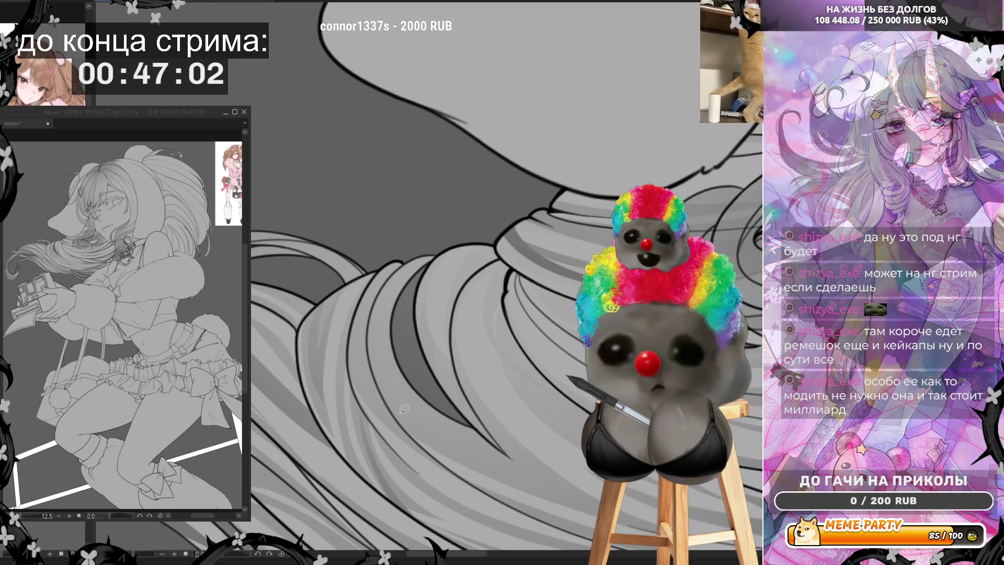
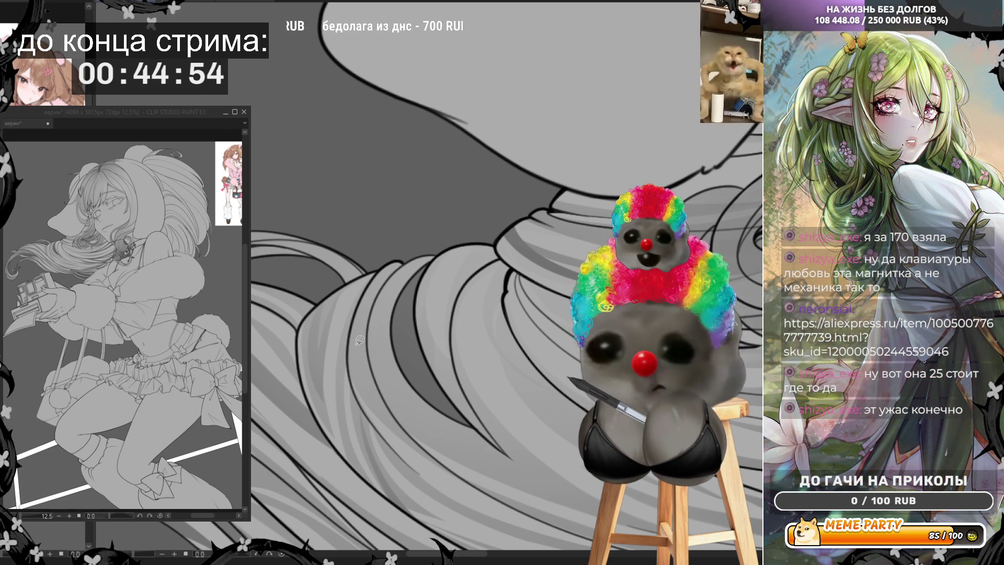
Shift the view along the hair and try a filled shadow shape, then undo it
left_click_drag(491, 246, 457, 286)
scroll(457, 286, "up", 2)
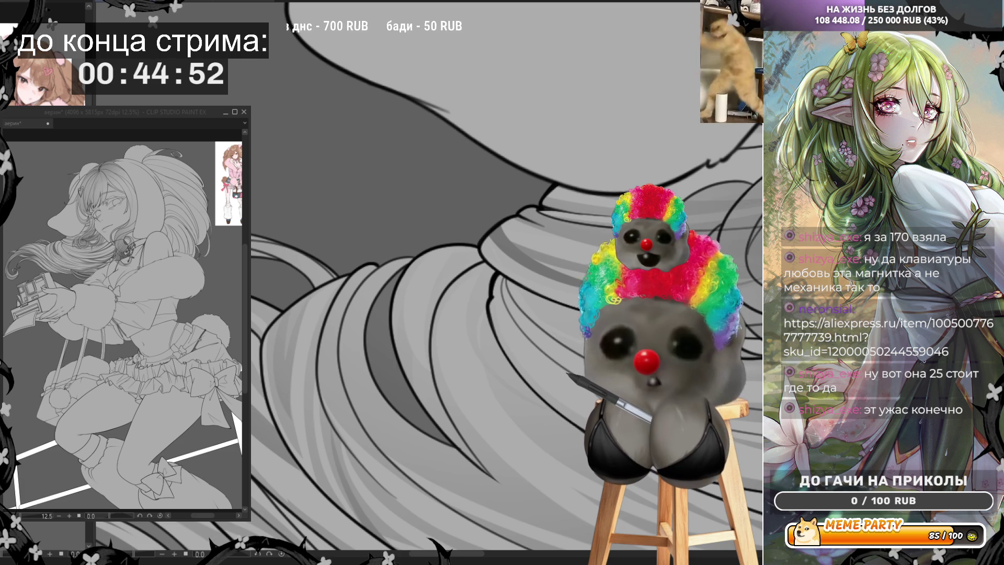
left_click_drag(479, 254, 438, 282)
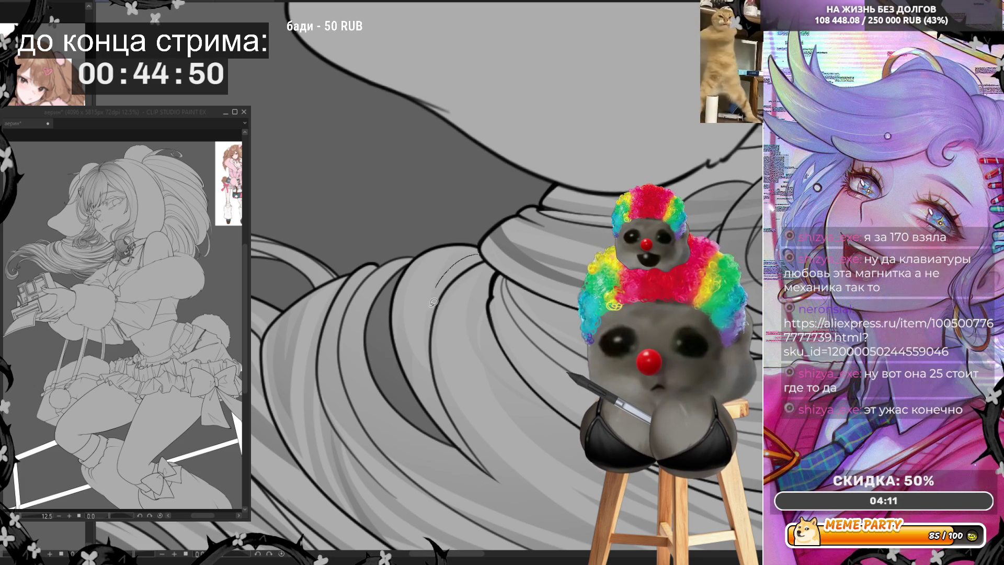
mouse_move(490, 257)
left_mouse_down()
mouse_move(483, 252)
mouse_move(434, 293)
mouse_move(429, 330)
mouse_move(484, 251)
left_mouse_up()
key("ctrl+z")
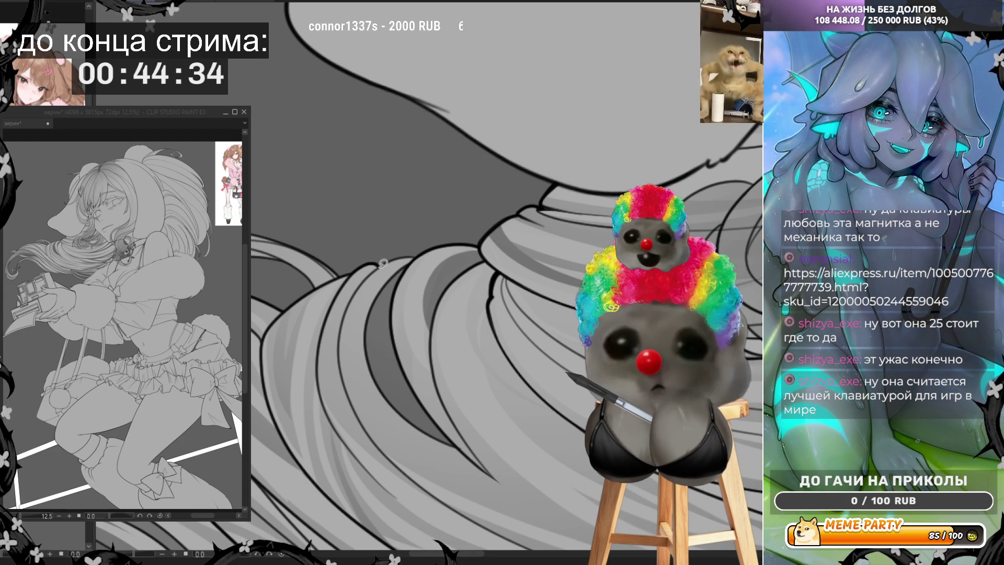
Try several curved shading strokes down the hair and remove them all
left_click_drag(332, 313, 331, 388)
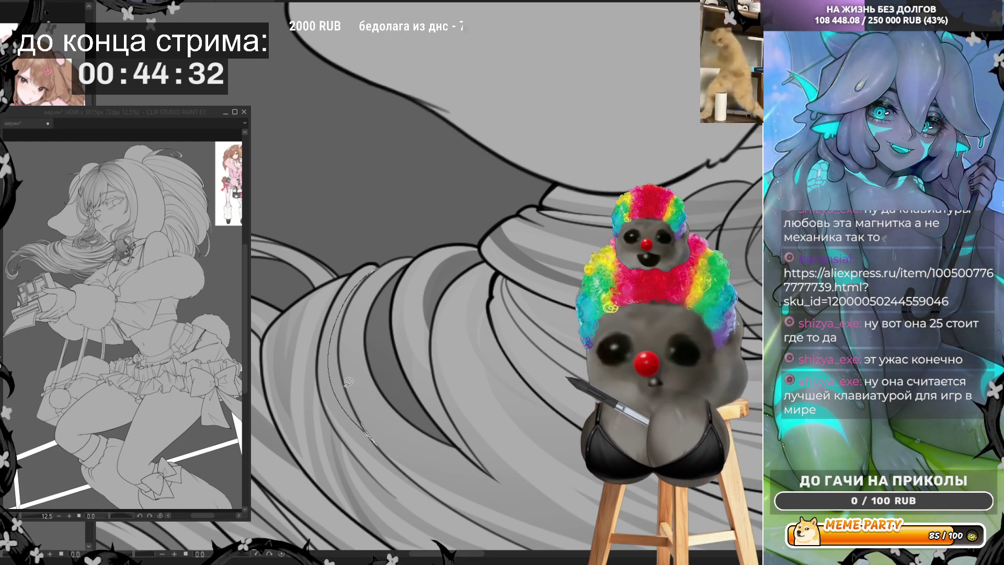
key("ctrl+z")
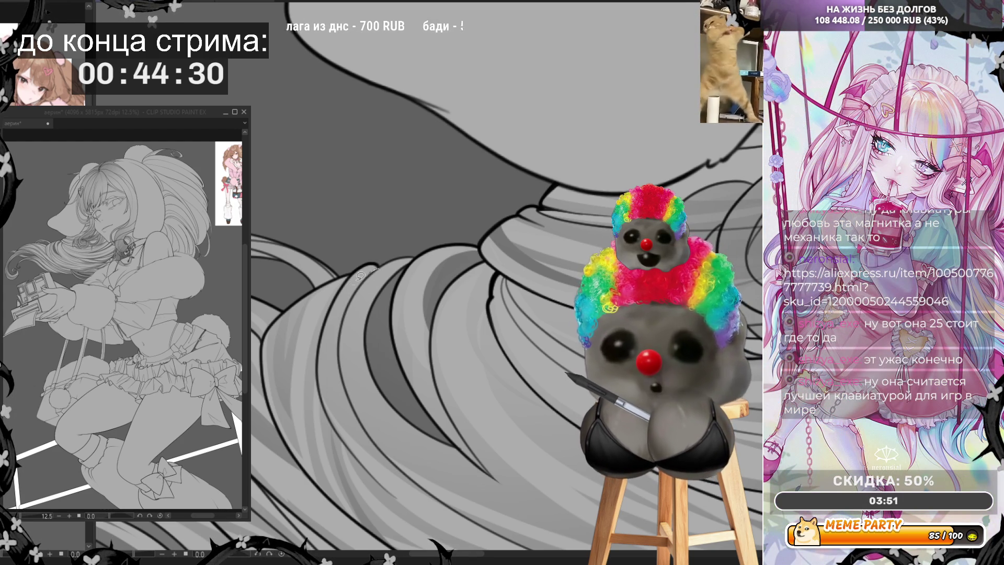
left_click_drag(334, 343, 336, 392)
left_click_drag(370, 429, 365, 433)
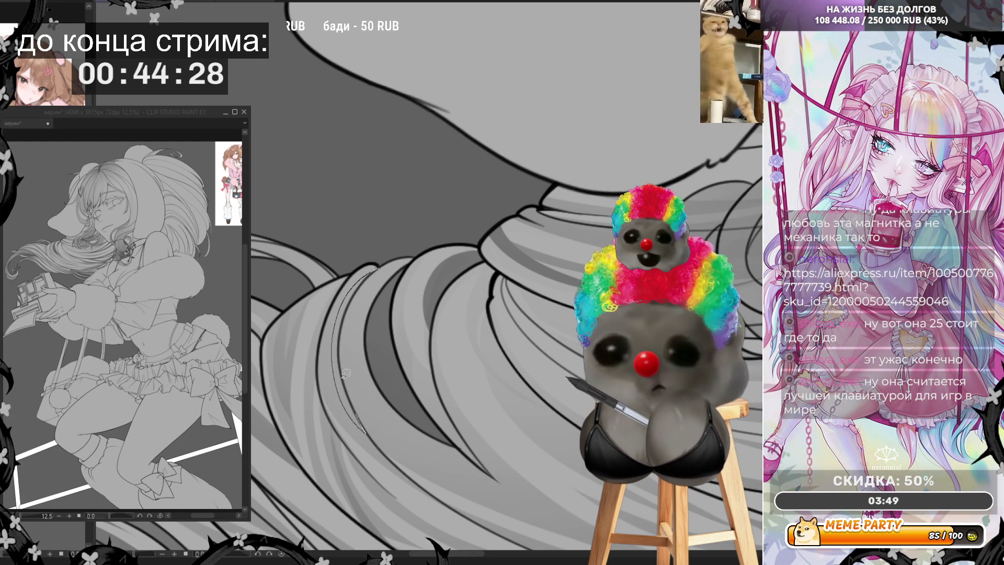
key("ctrl+z")
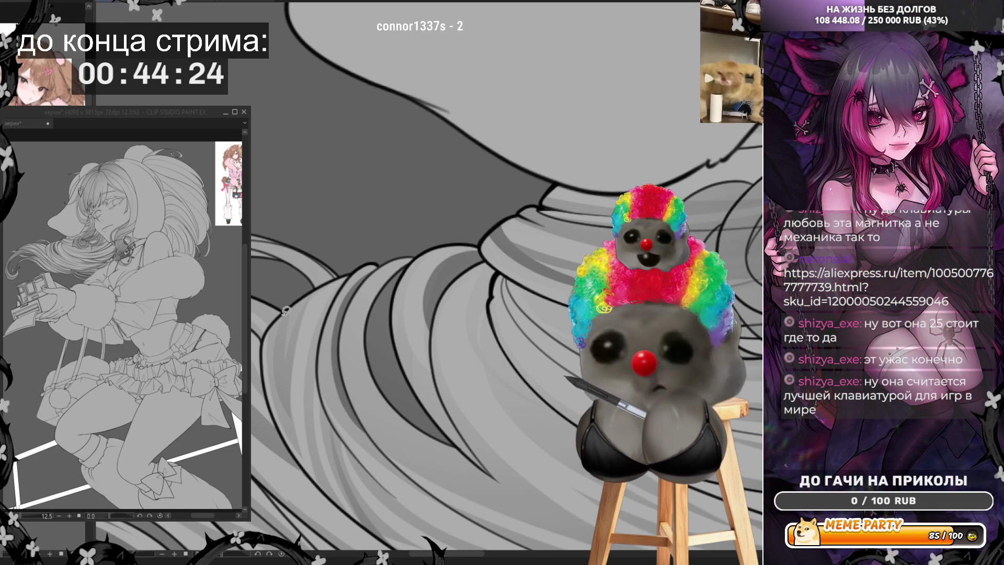
left_click_drag(276, 326, 283, 404)
left_click_drag(297, 354, 288, 402)
left_click_drag(305, 313, 291, 363)
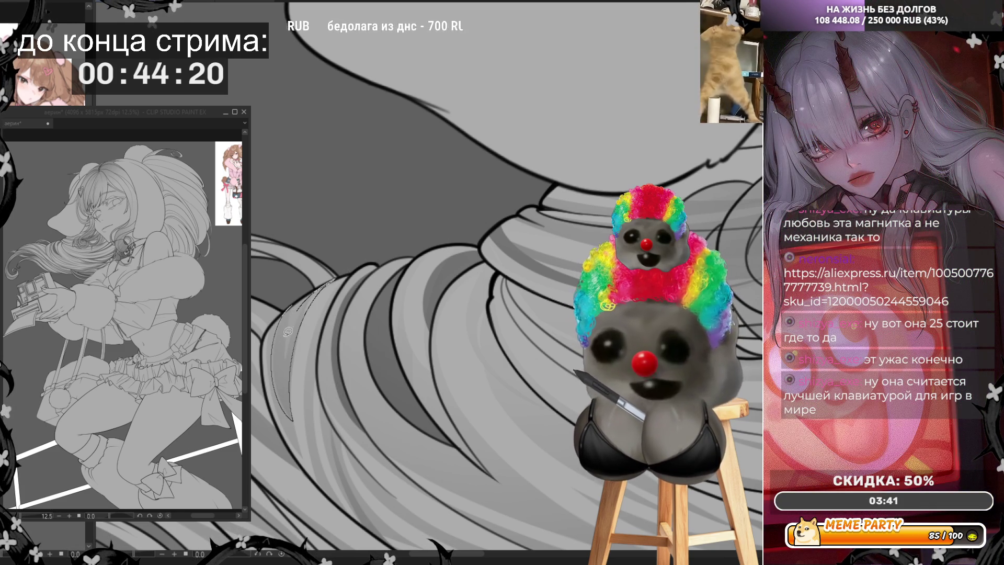
key("Delete")
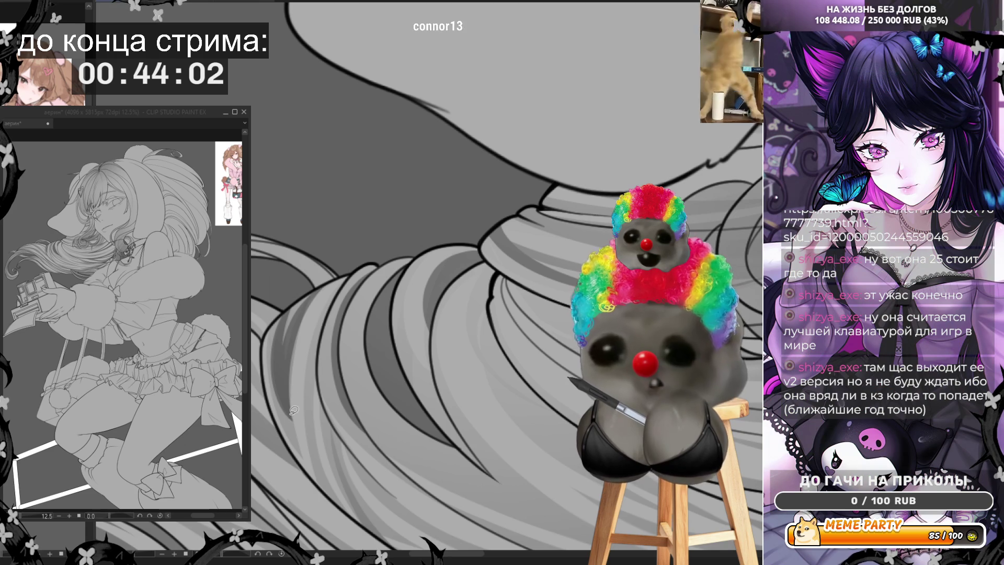
Test faint strokes along a hair strand and undo each one
left_click_drag(291, 419, 291, 393)
left_click_drag(342, 283, 354, 267)
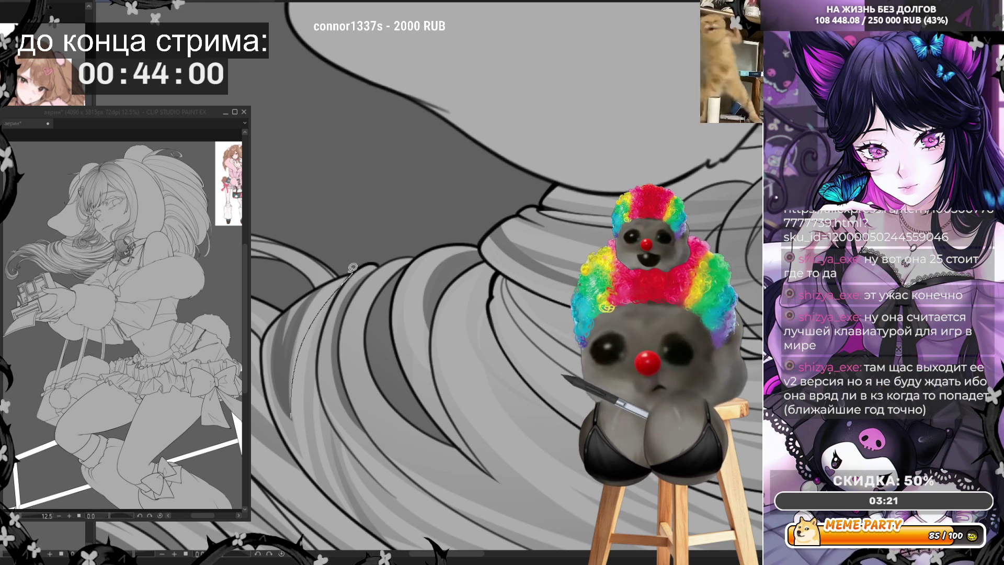
key("ctrl+z")
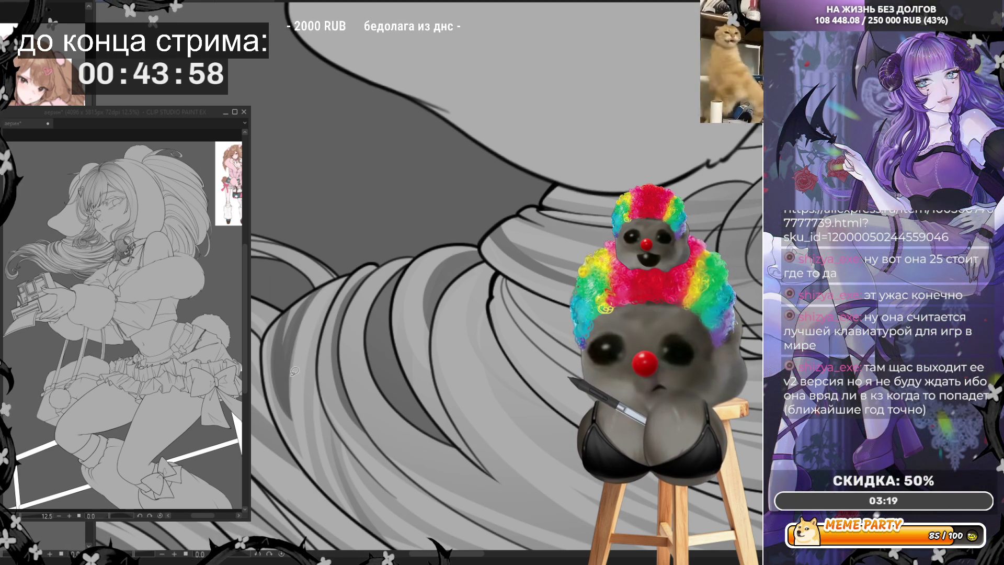
left_click_drag(314, 321, 355, 270)
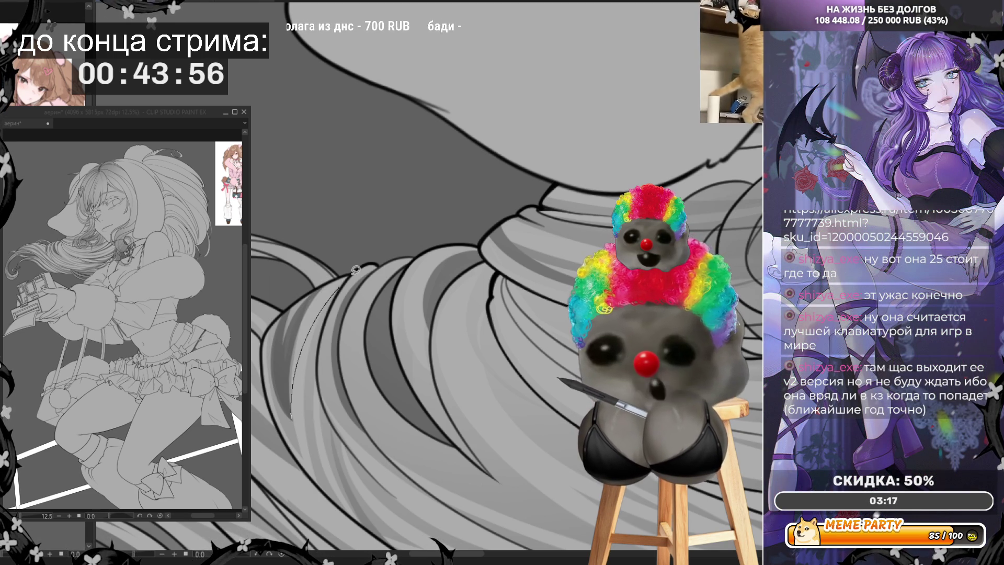
key("ctrl+z")
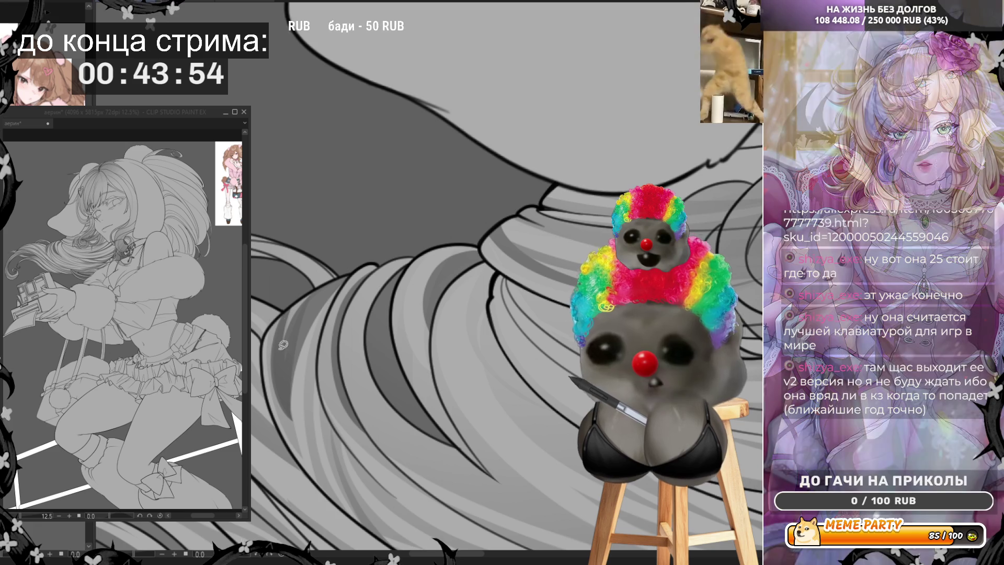
Zoom in and try a curved stroke across the hair, then undo it
scroll(317, 395, "down", 2)
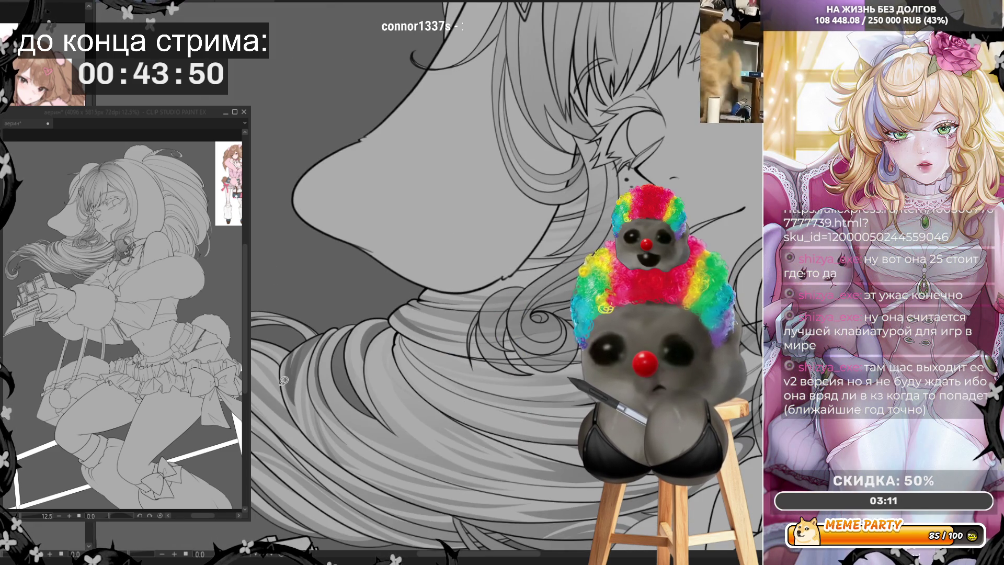
scroll(283, 380, "down", 1)
scroll(282, 380, "up", 3)
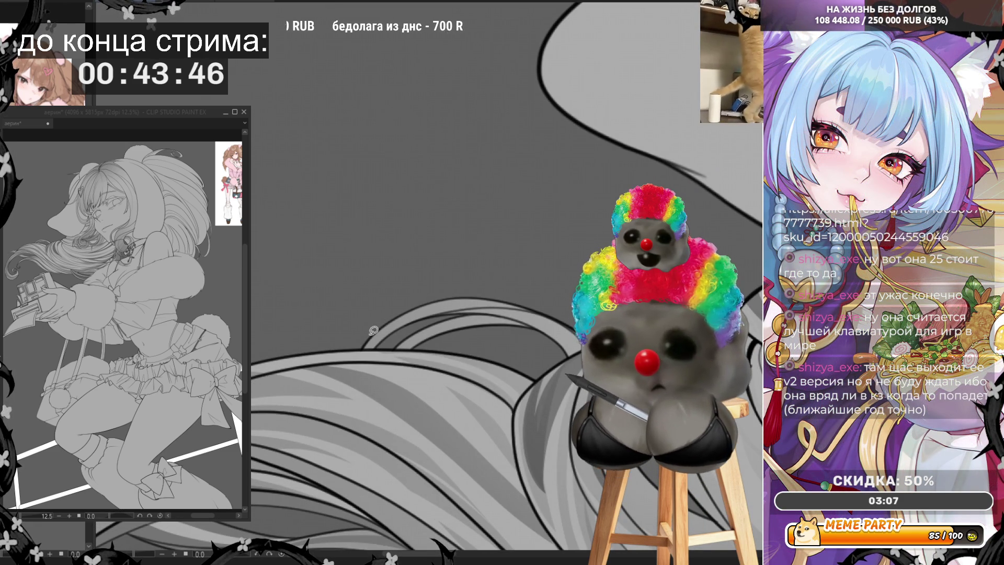
mouse_move(356, 345)
left_mouse_down()
mouse_move(392, 327)
mouse_move(471, 343)
mouse_move(361, 346)
left_mouse_up()
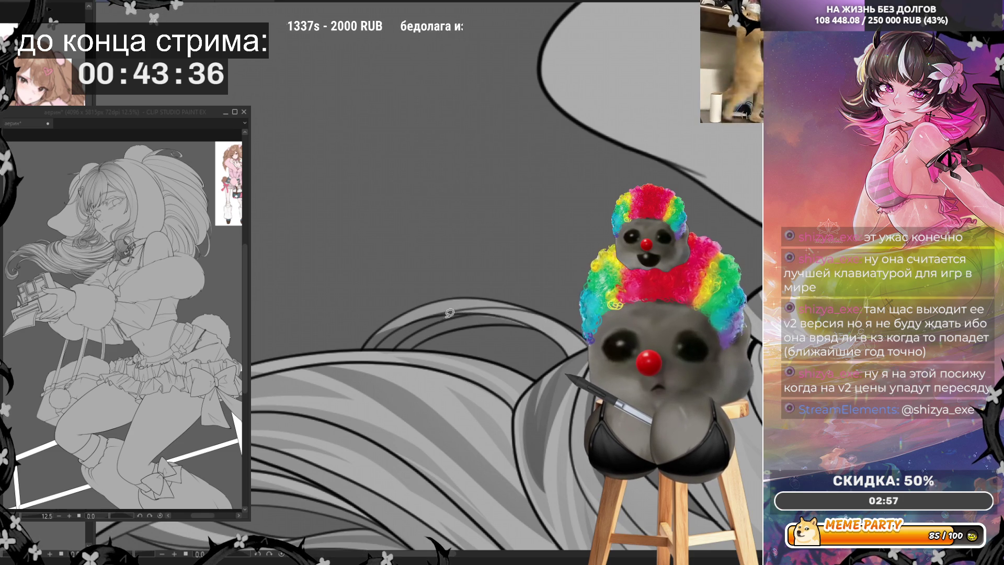
left_click_drag(364, 342, 499, 305)
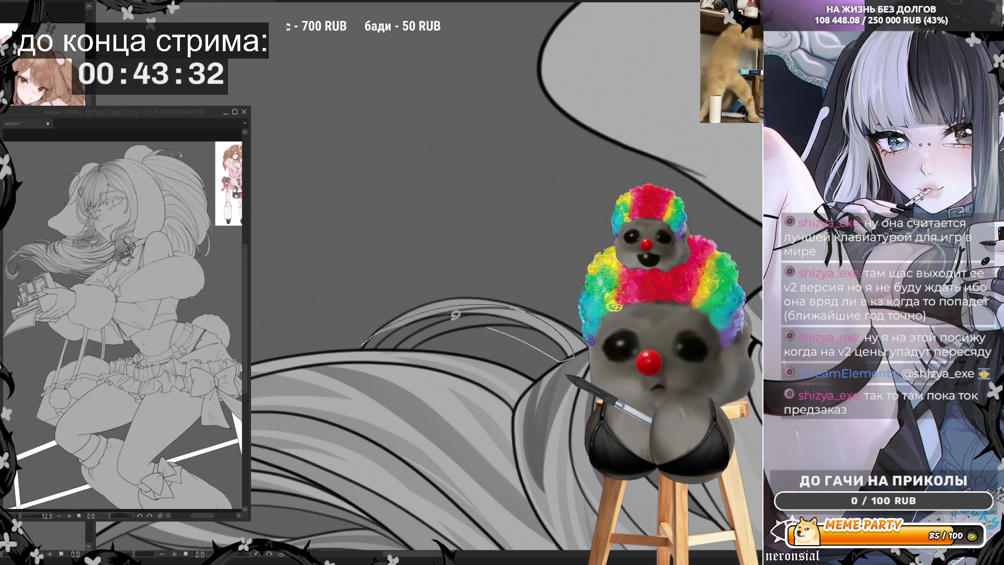
key("ctrl+z")
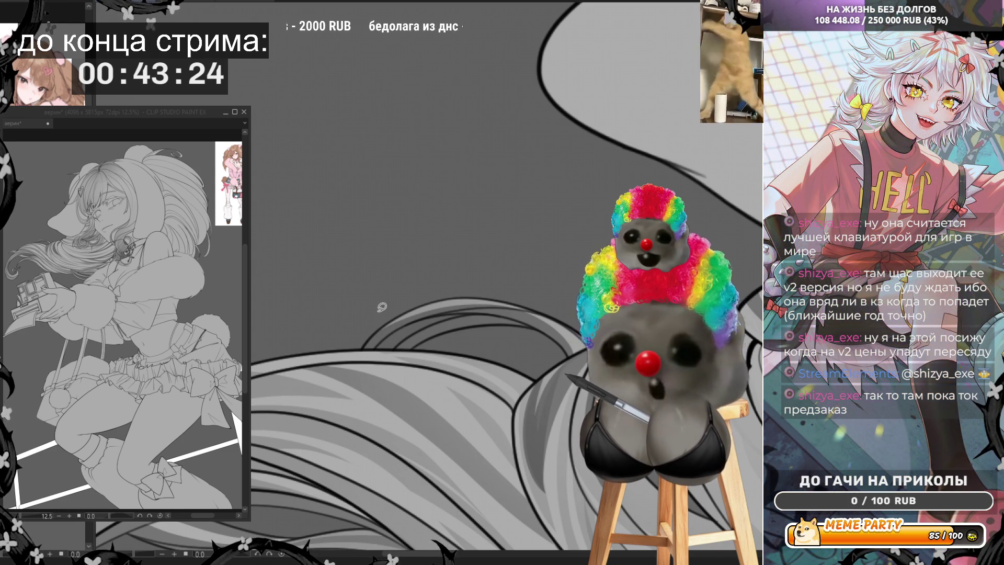
Zoom out to the face and rotate the canvas so the face sits upright
scroll(382, 307, "down", 5)
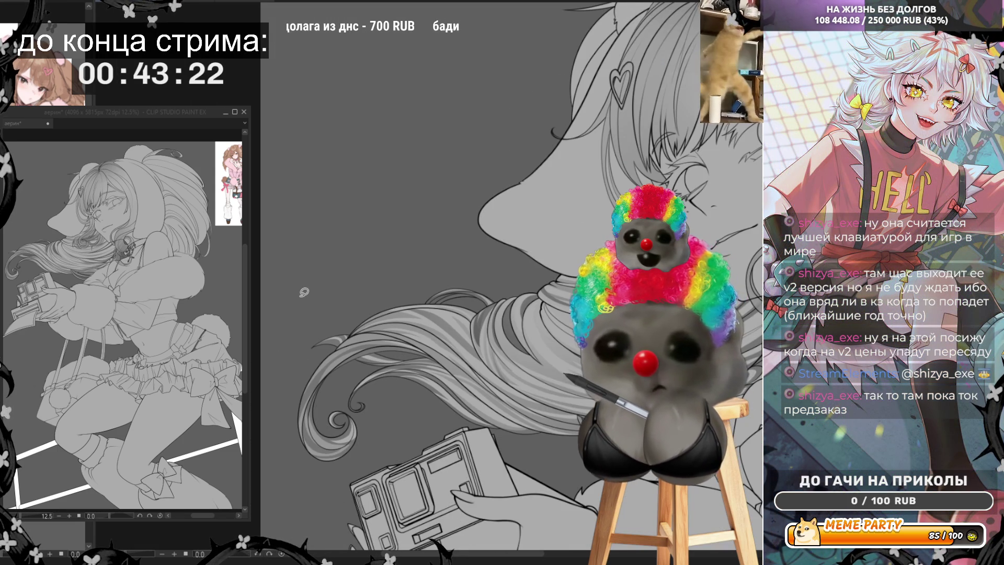
scroll(422, 331, "up", 2)
scroll(422, 332, "up", 2)
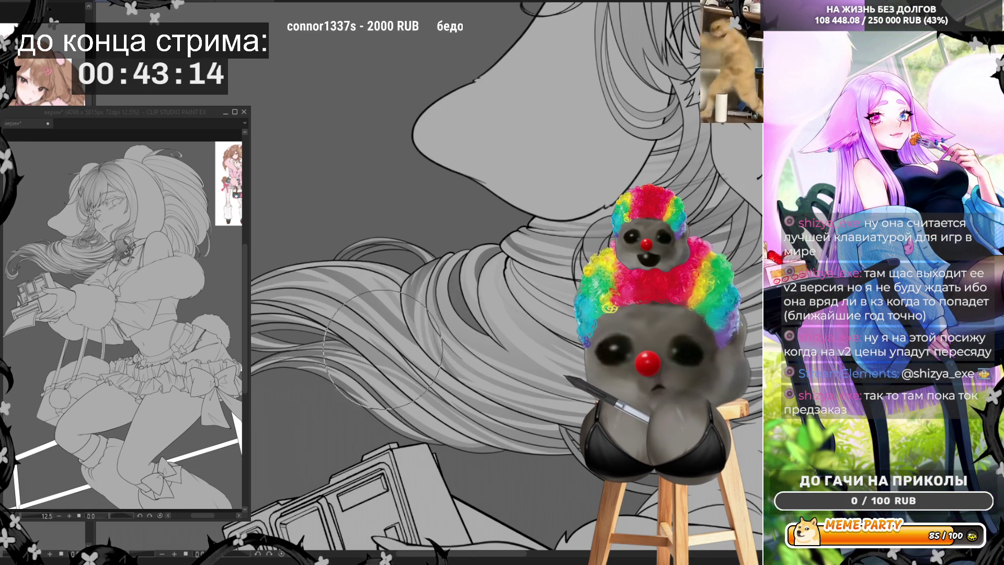
scroll(418, 429, "down", 3)
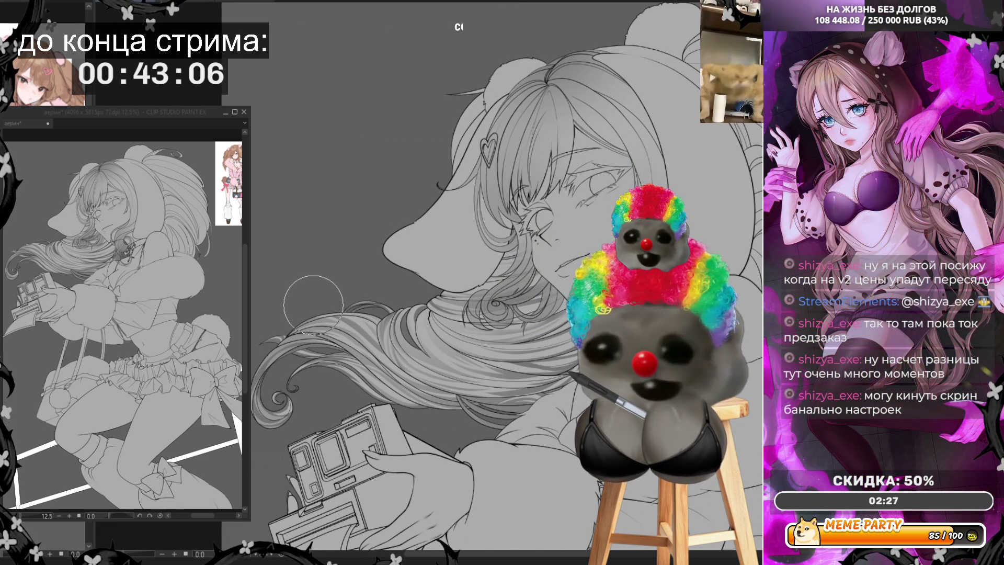
mouse_move(418, 261)
left_mouse_down()
mouse_move(520, 222)
mouse_move(486, 246)
mouse_move(486, 272)
mouse_move(449, 246)
left_mouse_up()
left_click_drag(578, 256, 554, 235)
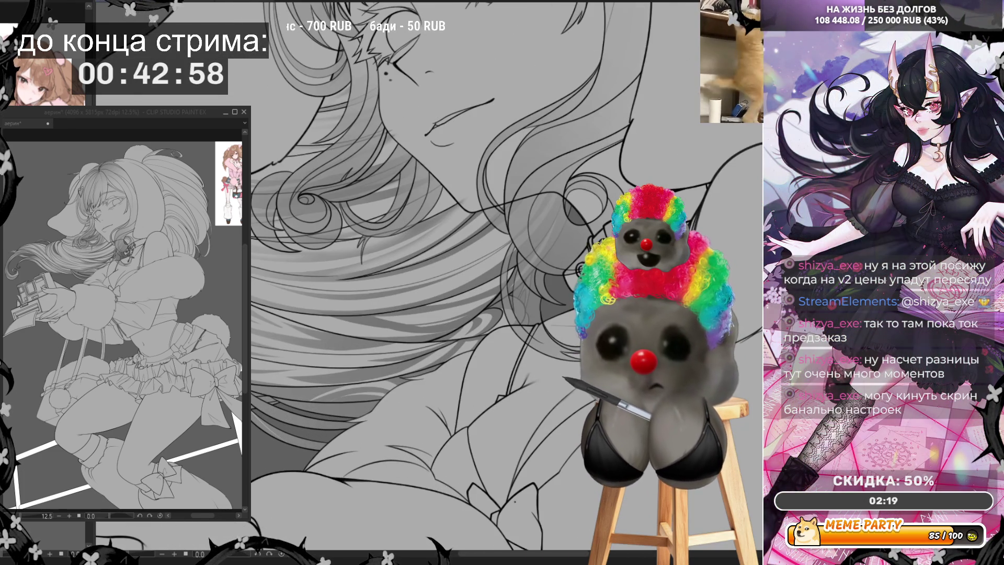
mouse_move(393, 309)
left_mouse_down()
mouse_move(446, 316)
mouse_move(439, 330)
left_mouse_up()
key("ctrl+z")
key("ctrl+z")
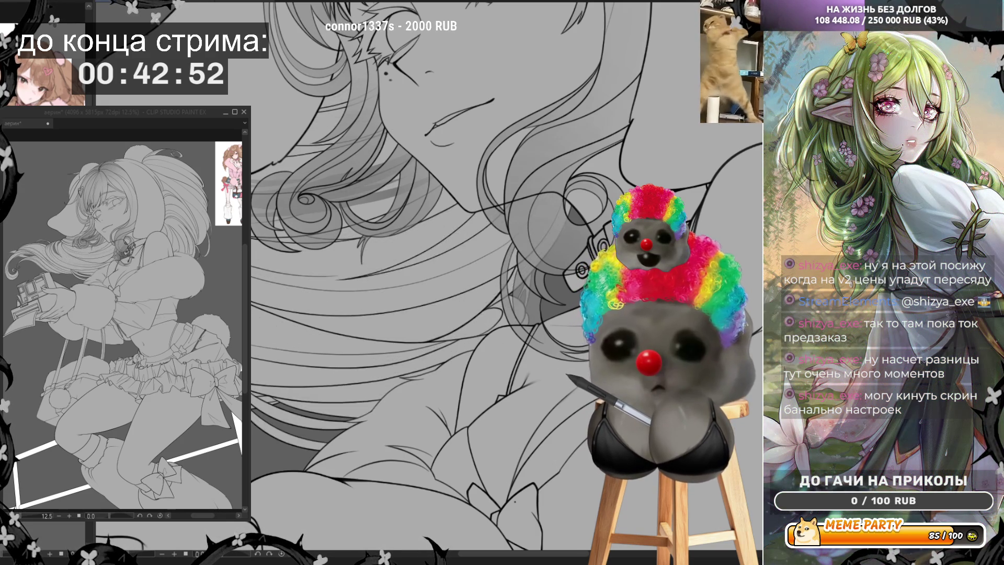
left_click_drag(337, 313, 466, 322)
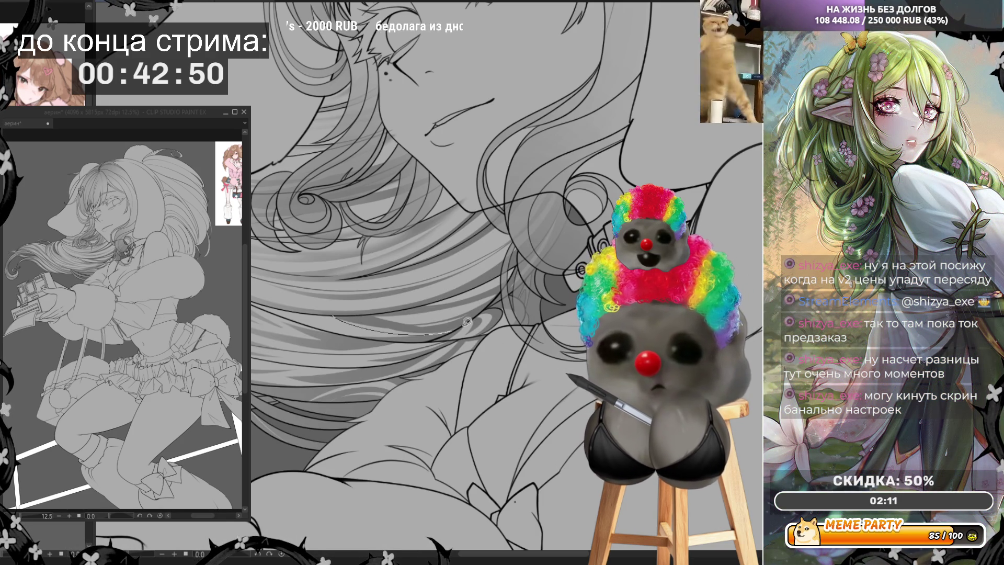
key("ctrl+z")
left_click_drag(358, 315, 426, 316)
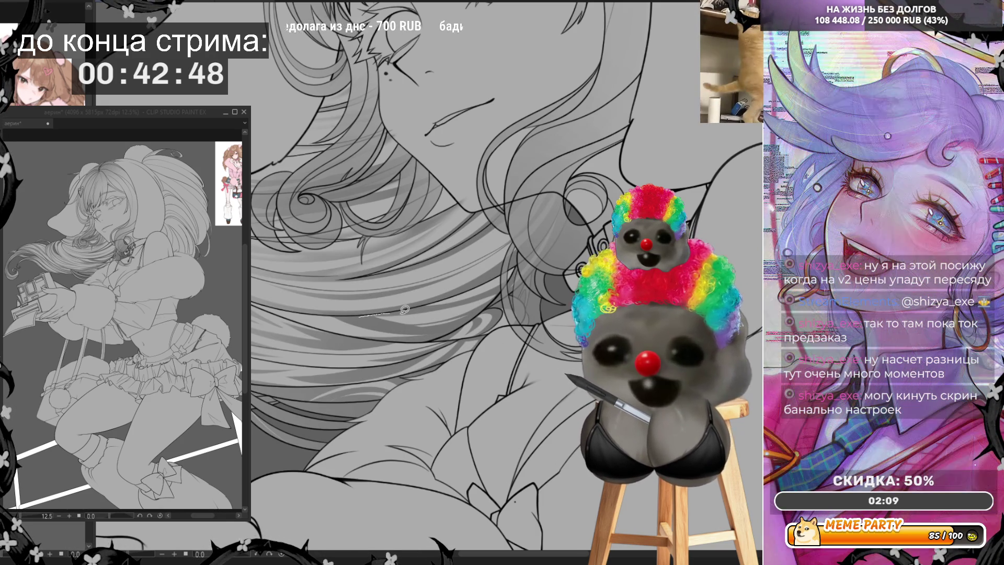
key("ctrl+z")
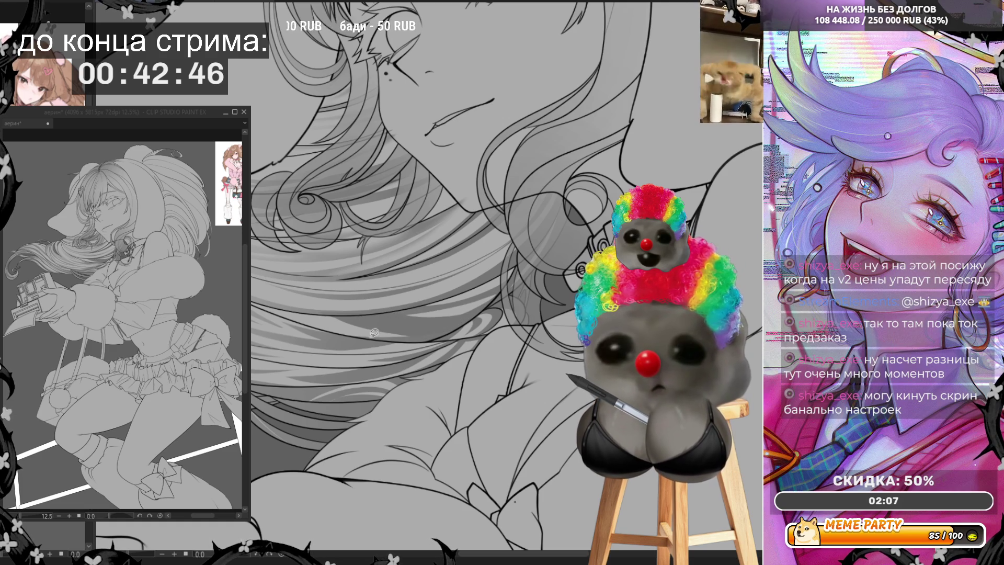
key("ctrl+z")
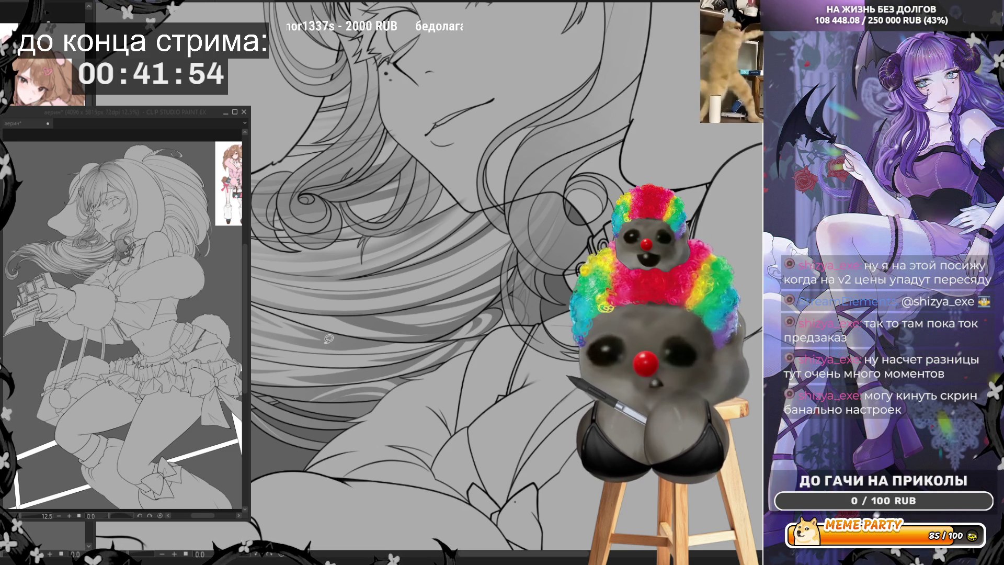
mouse_move(369, 316)
left_mouse_down()
mouse_move(499, 294)
mouse_move(445, 330)
mouse_move(361, 320)
left_mouse_up()
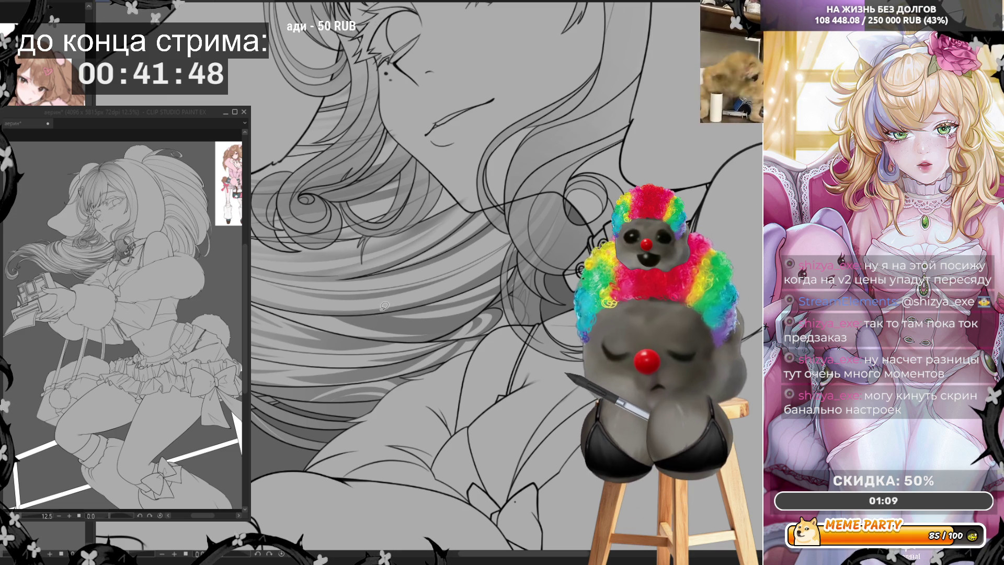
mouse_move(377, 314)
left_mouse_down()
mouse_move(492, 302)
mouse_move(381, 310)
left_mouse_up()
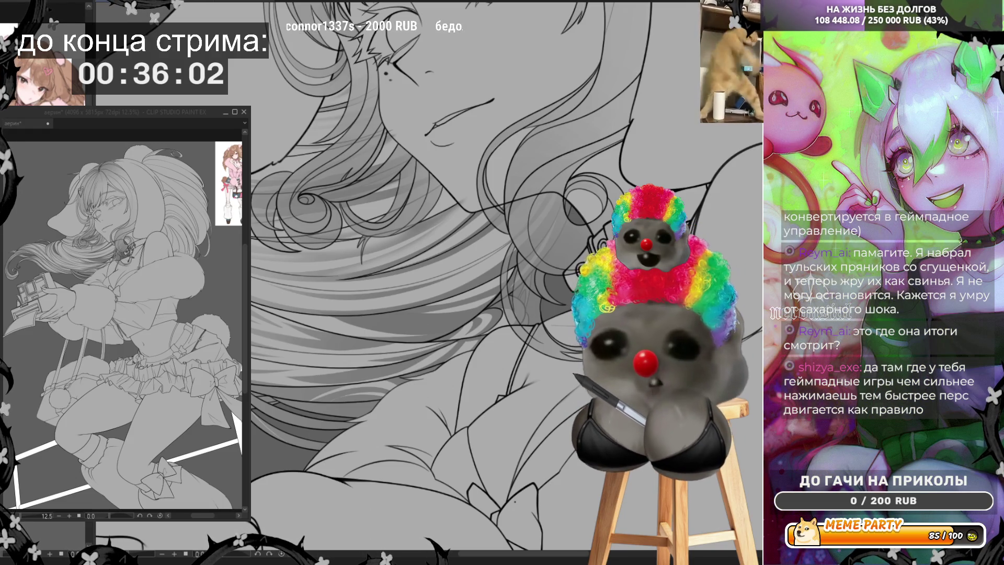
Zoom into the shoulder hair and darken the strands with soft airbrush shading
key("ctrl+minus")
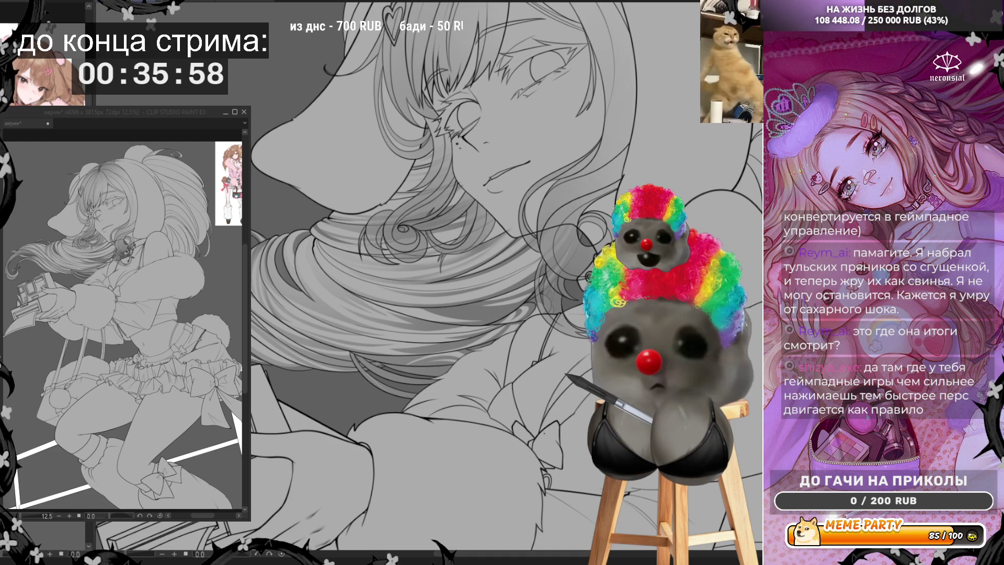
scroll(382, 394, "up", 3)
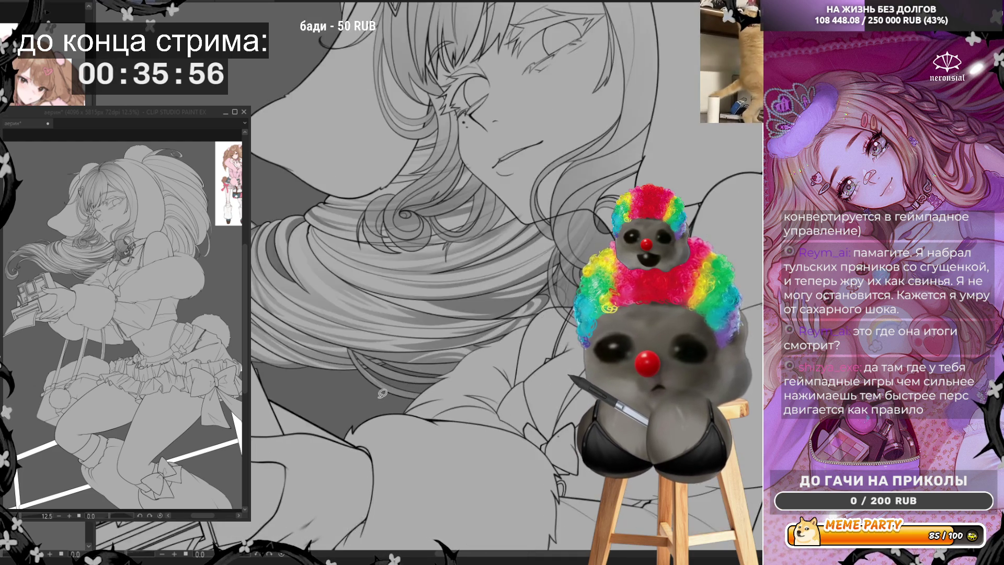
scroll(382, 393, "up", 2)
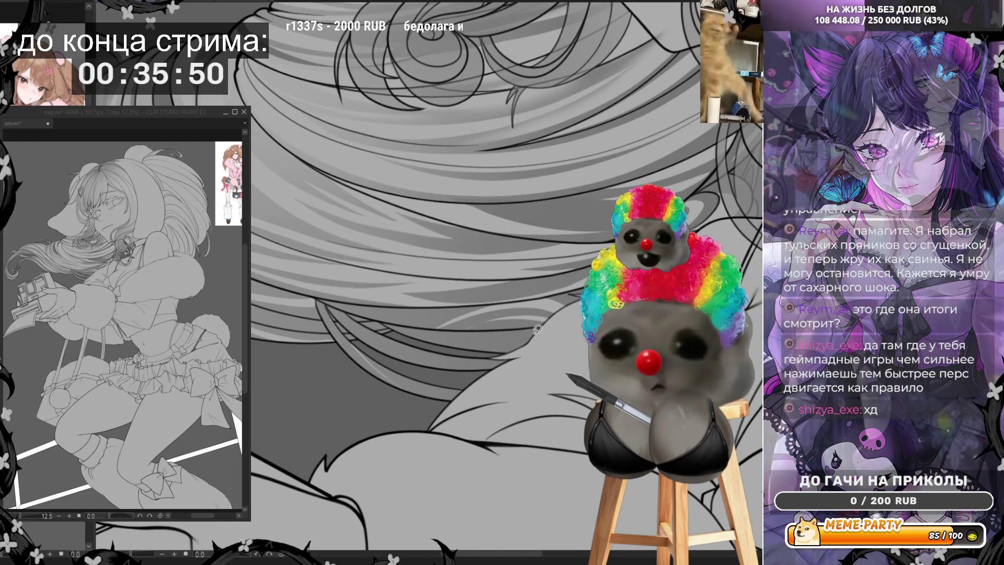
mouse_move(471, 334)
left_mouse_down()
mouse_move(520, 333)
mouse_move(415, 328)
left_mouse_up()
Add a short thin light accent line on the hair after discarding two longer attempts
left_click_drag(317, 302, 575, 335)
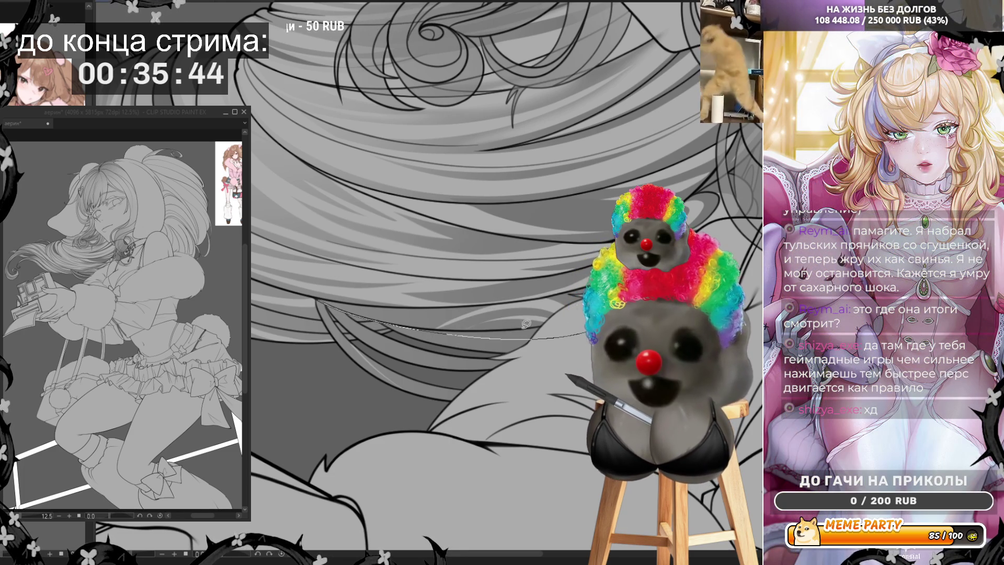
key("ctrl+z")
mouse_move(331, 303)
left_mouse_down()
mouse_move(465, 323)
mouse_move(575, 314)
left_mouse_up()
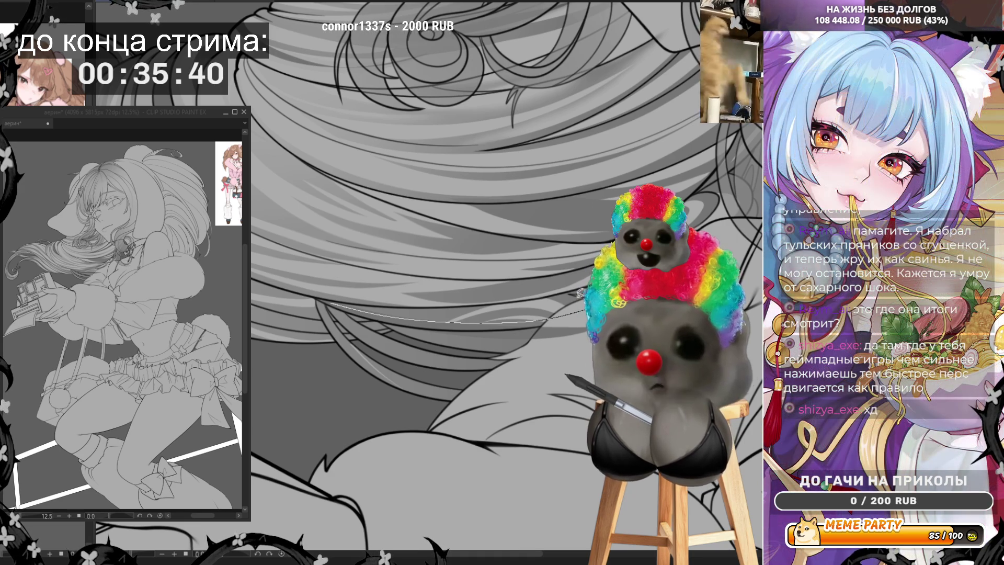
key("ctrl+z")
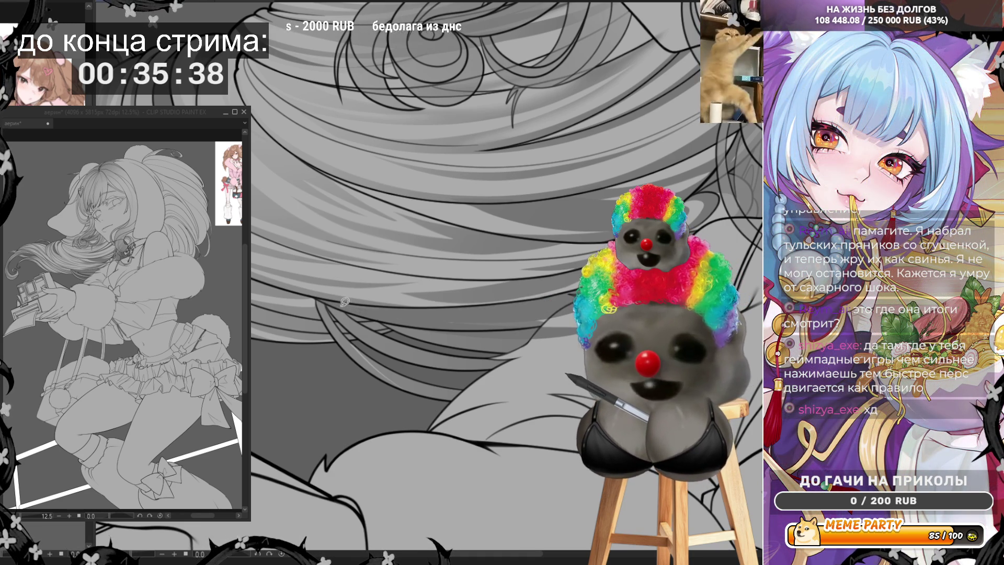
left_click_drag(321, 301, 366, 309)
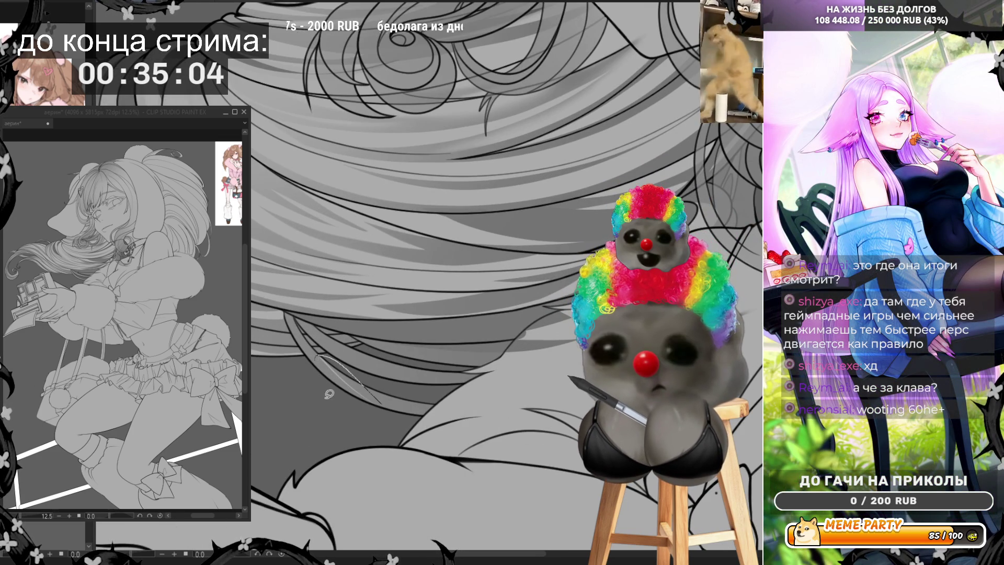
Try curved strokes along the lower strands, undo them, and keep a short faint stroke
mouse_move(291, 313)
left_mouse_down()
mouse_move(354, 395)
mouse_move(433, 430)
mouse_move(307, 331)
left_mouse_up()
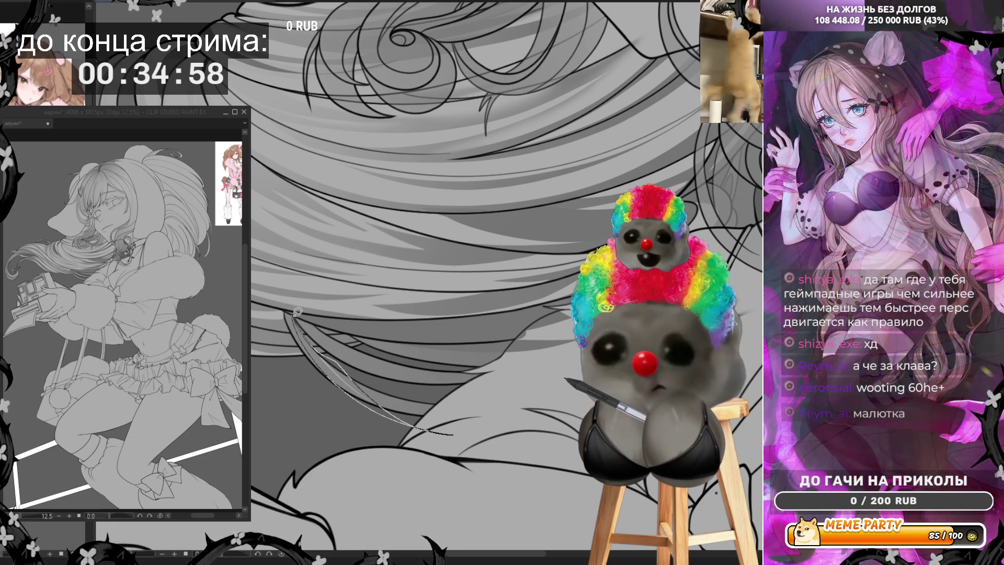
key("ctrl+z")
key("ctrl+z")
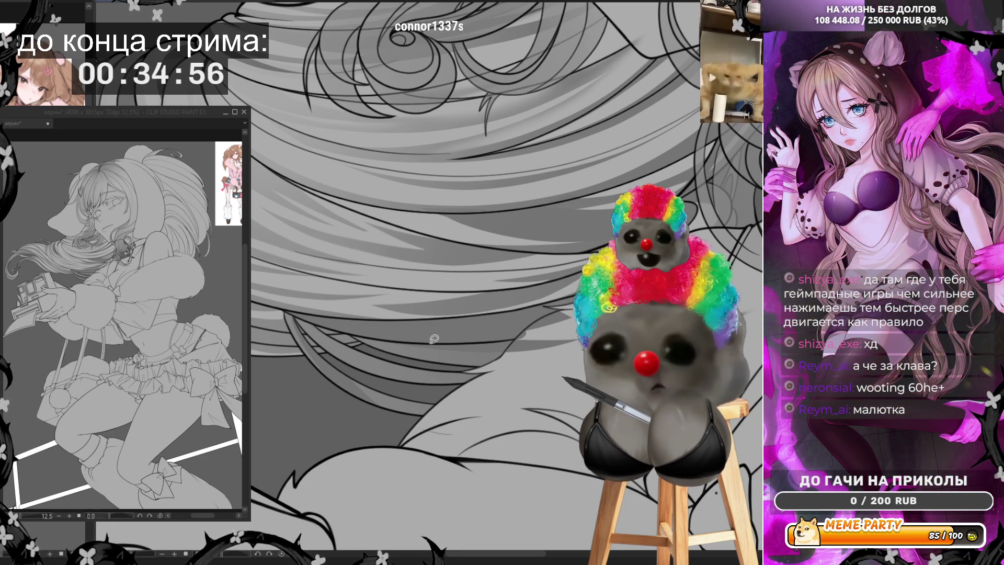
left_click_drag(358, 377, 460, 435)
key("ctrl+z")
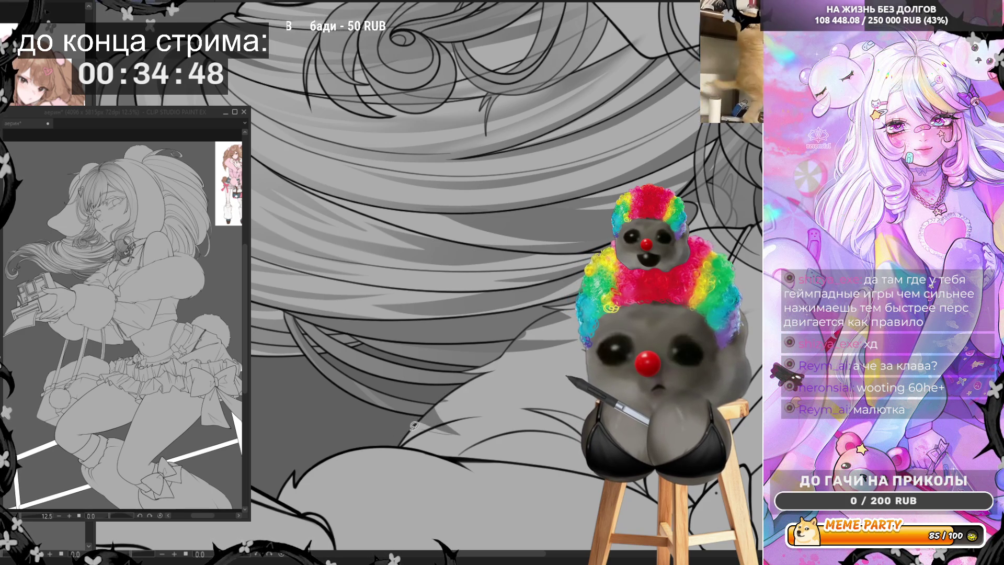
left_click_drag(462, 390, 416, 430)
key("ctrl+z")
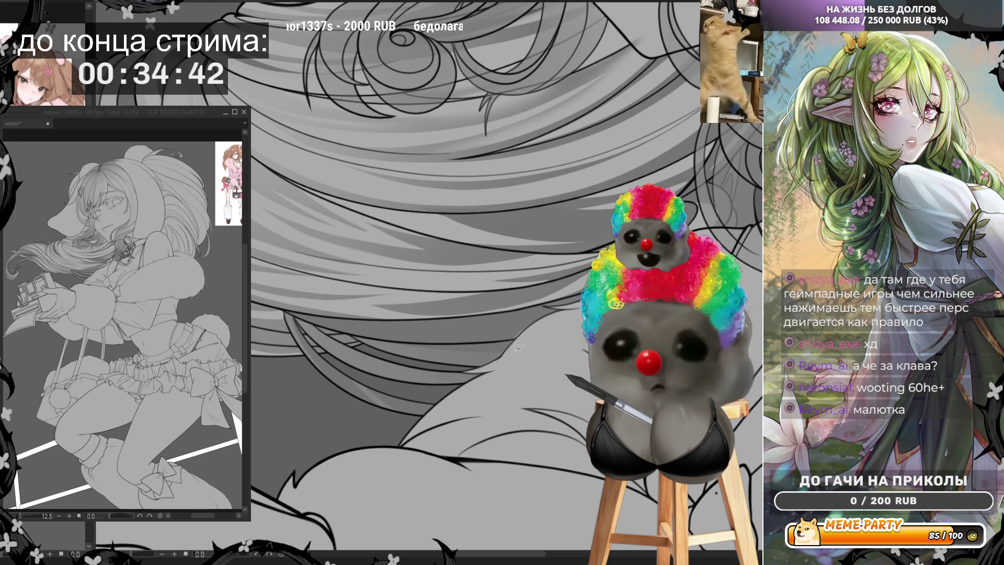
left_click_drag(511, 347, 498, 362)
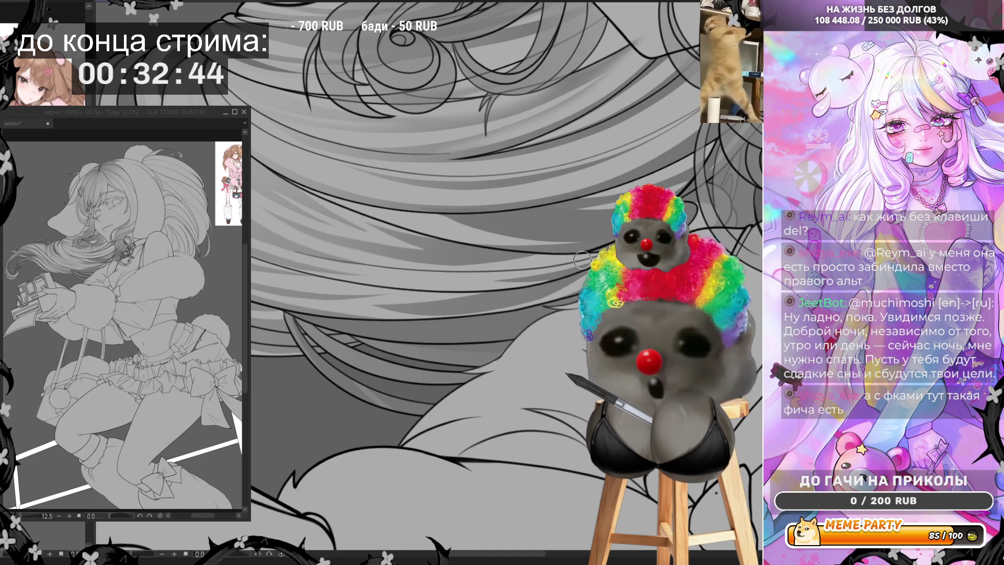
Zoom out with Ctrl+minus to show a wider stretch of the shaded hair curls
key("ctrl+minus")
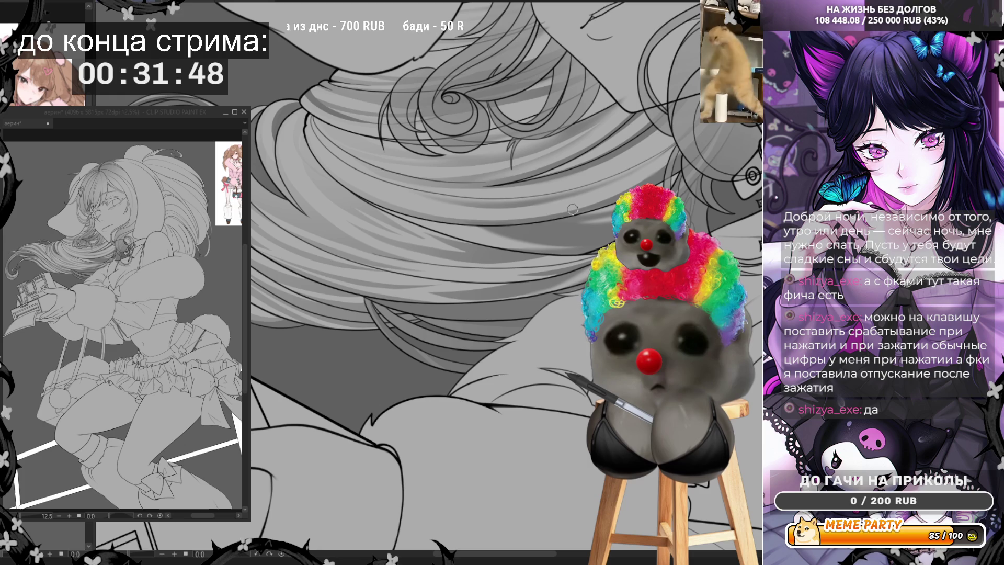
left_click_drag(584, 198, 280, 200)
scroll(280, 200, "up", 2)
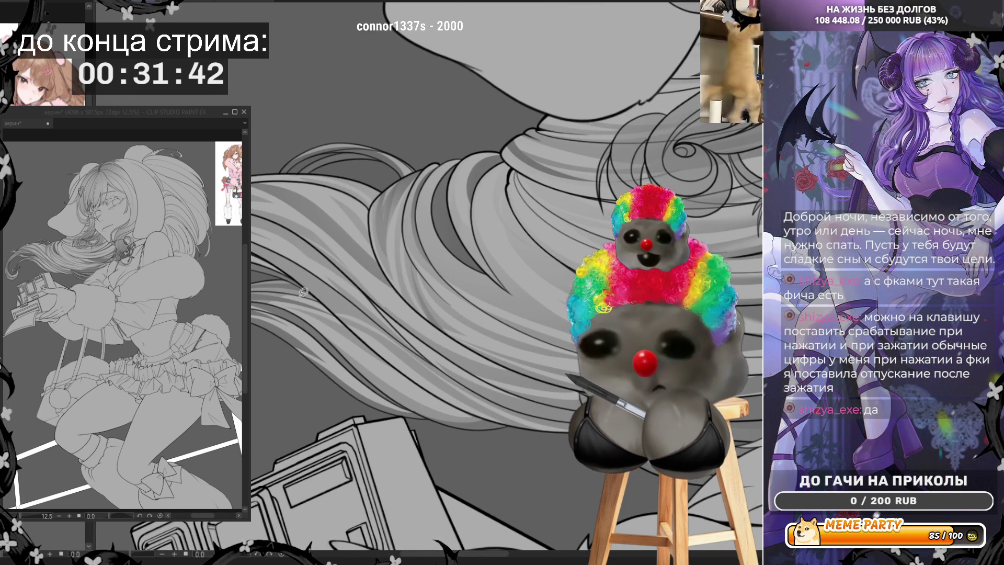
left_click_drag(303, 260, 404, 345)
key("ctrl+z")
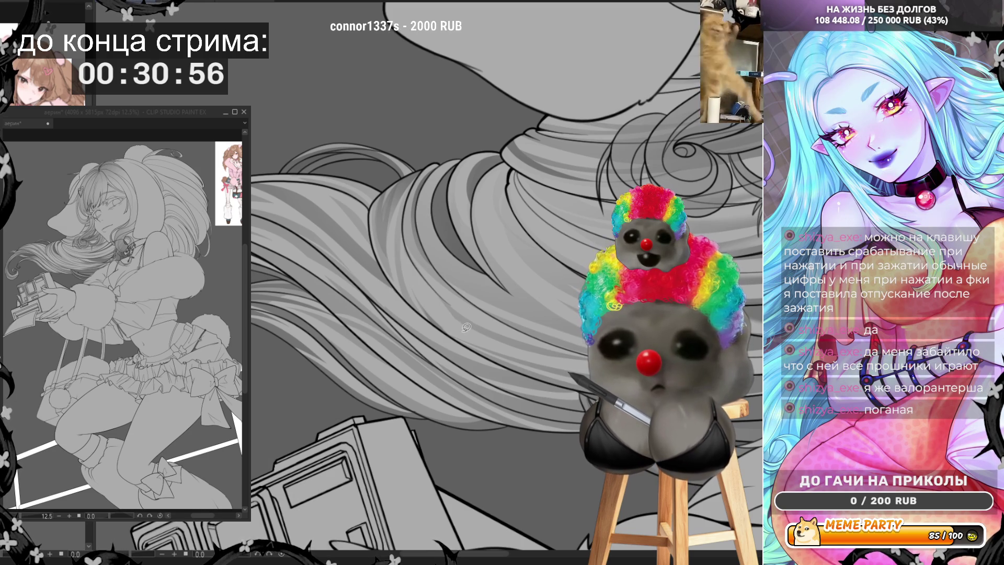
mouse_move(406, 246)
left_mouse_down()
mouse_move(445, 327)
mouse_move(502, 345)
mouse_move(461, 319)
left_mouse_up()
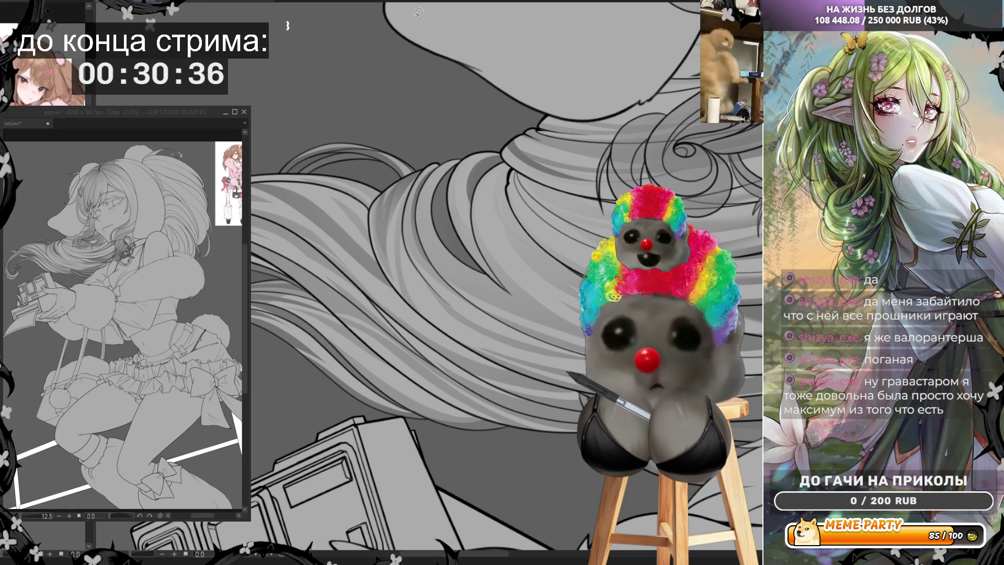
left_click_drag(505, 165, 476, 231)
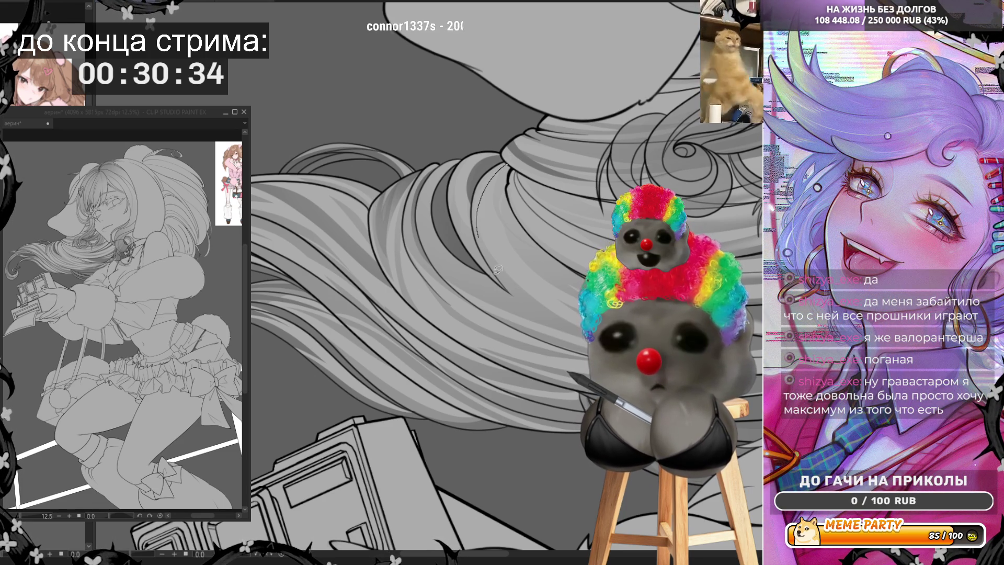
left_click_drag(548, 301, 519, 211)
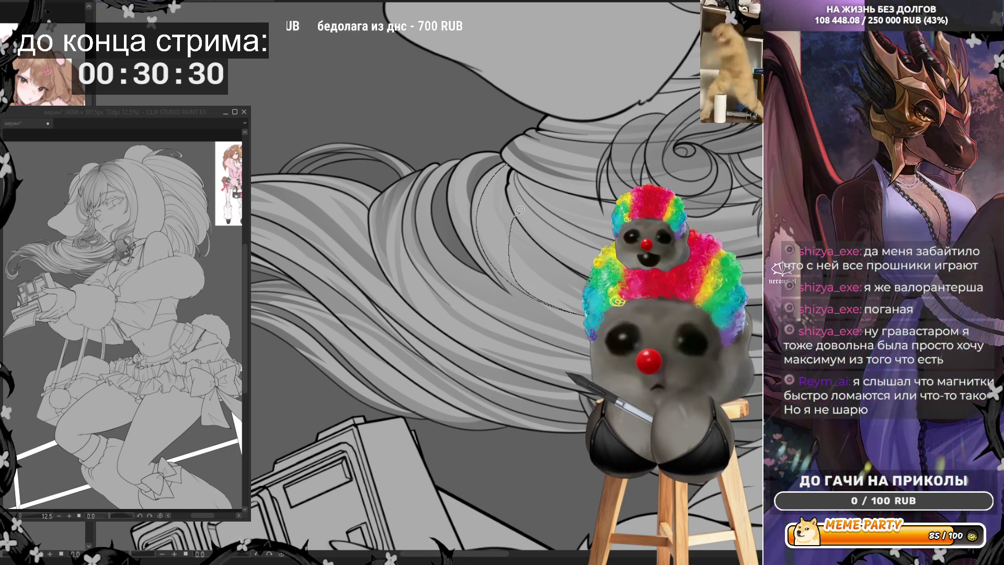
key("ctrl+d")
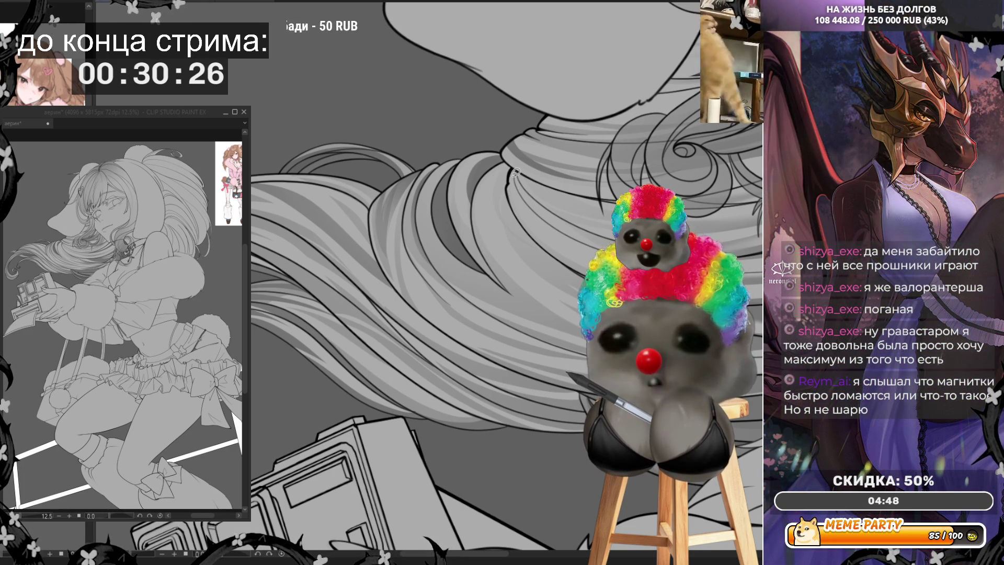
left_click_drag(493, 205, 518, 240)
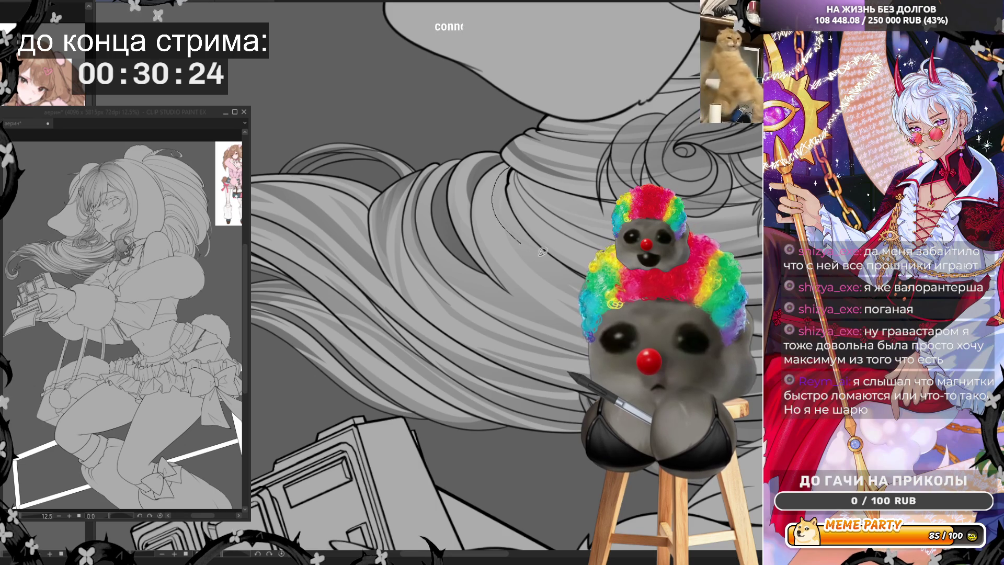
key("ctrl+z")
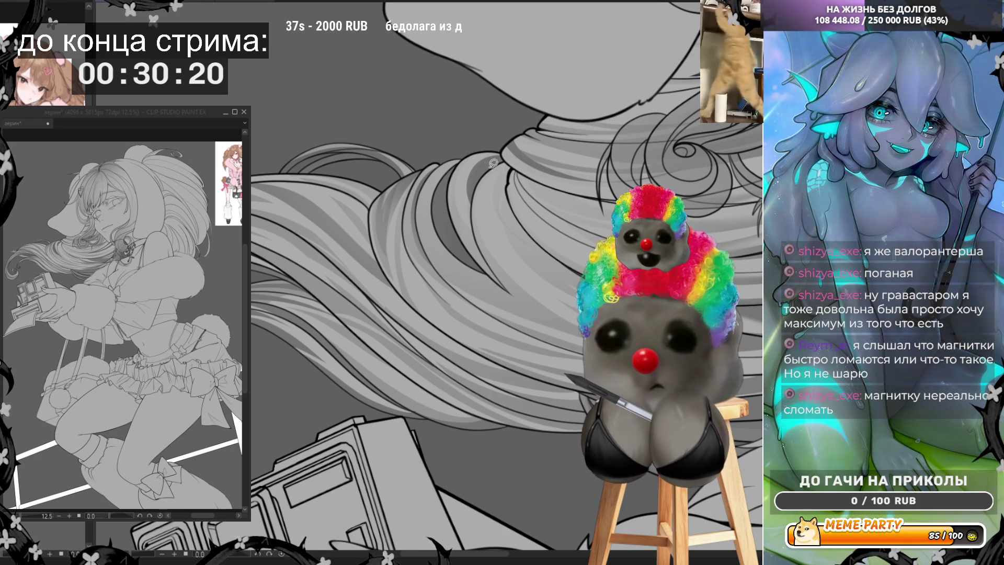
left_click_drag(510, 164, 486, 190)
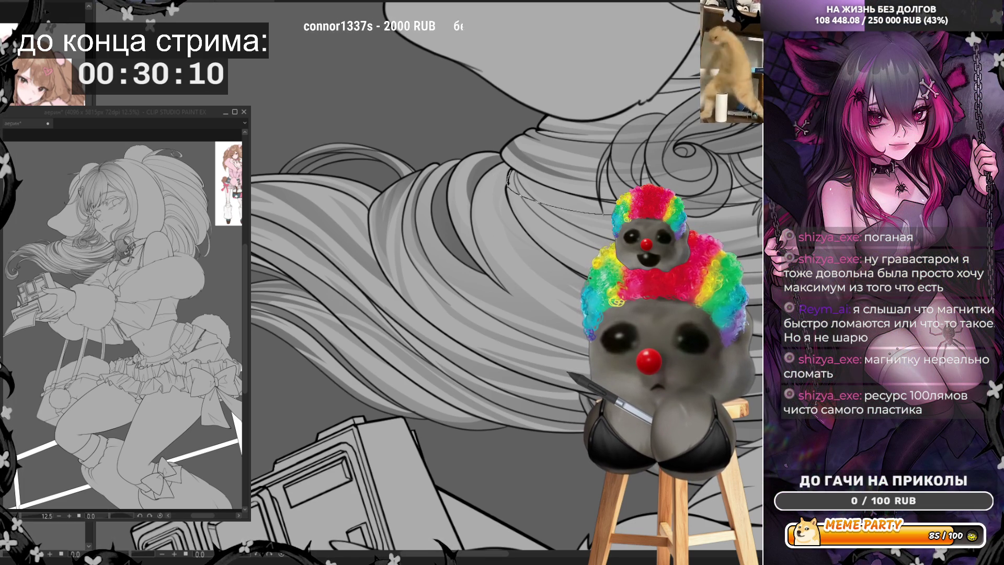
mouse_move(510, 173)
left_mouse_down()
mouse_move(577, 210)
mouse_move(685, 202)
mouse_move(607, 197)
mouse_move(520, 174)
left_mouse_up()
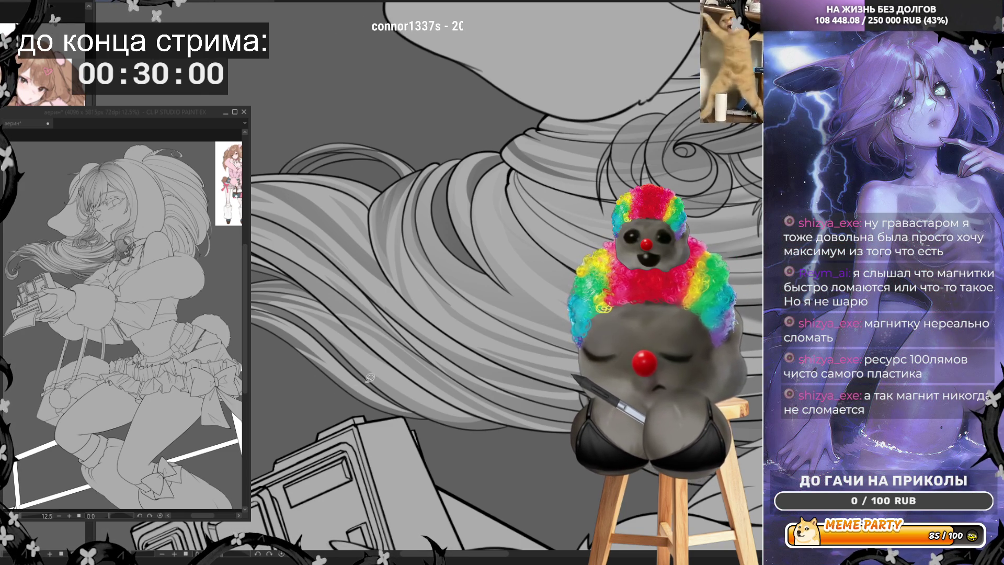
left_click_drag(271, 342, 374, 375)
key("ctrl+z")
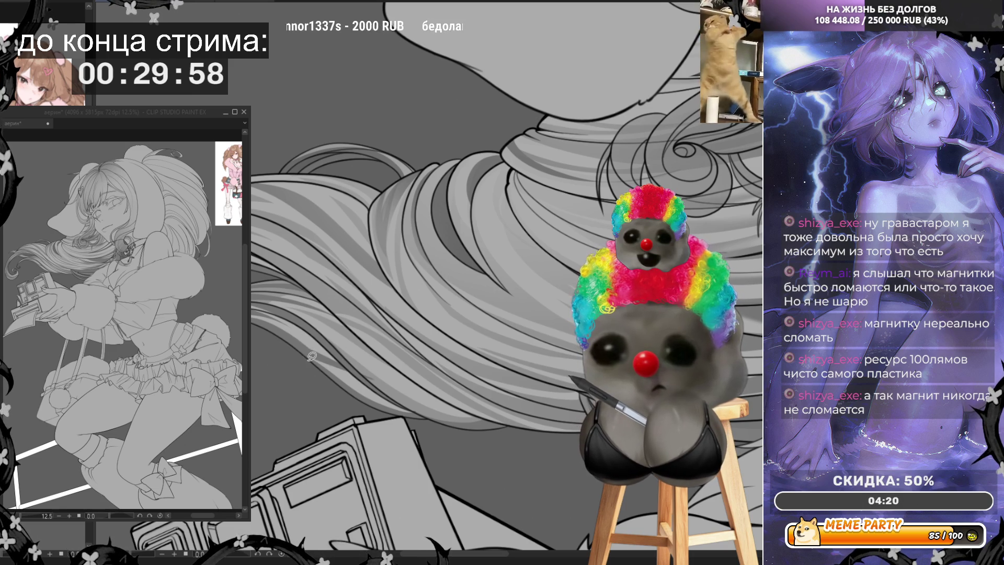
Draw a light stroke along the hair's left outline, toggling undo and redo to compare
scroll(299, 346, "down", 1)
scroll(299, 346, "down", 3)
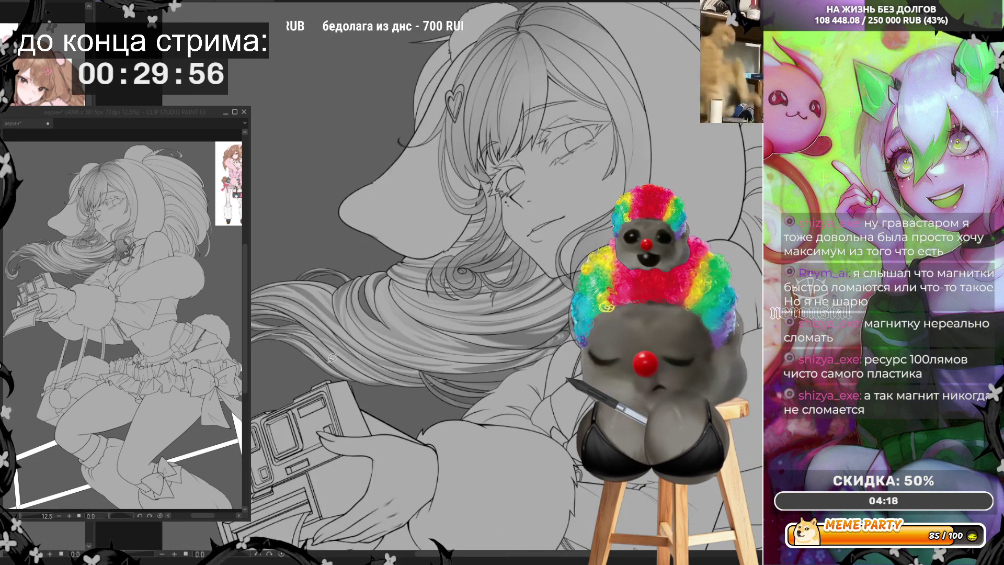
scroll(382, 218, "up", 4)
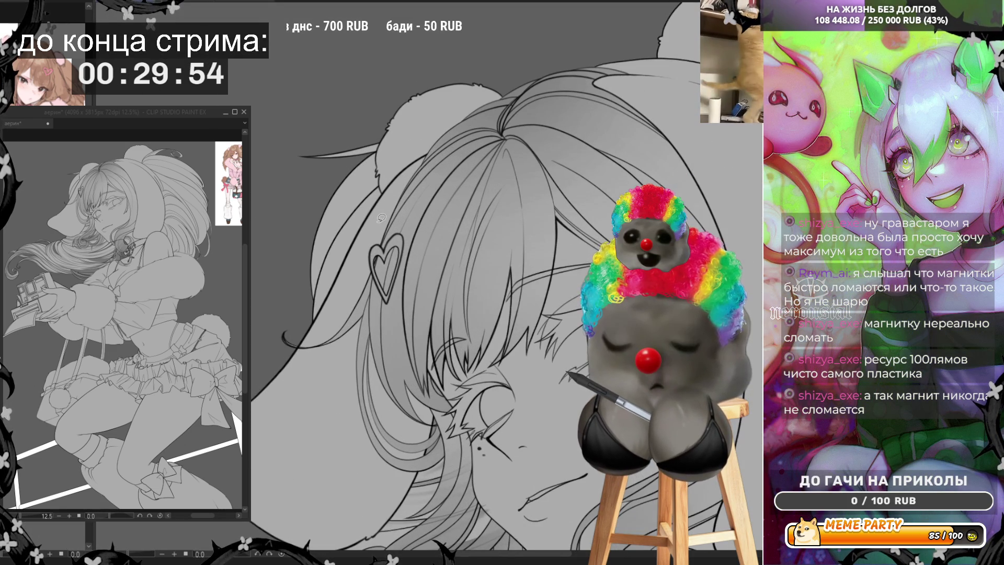
mouse_move(307, 313)
left_mouse_down()
mouse_move(334, 220)
mouse_move(361, 184)
left_mouse_up()
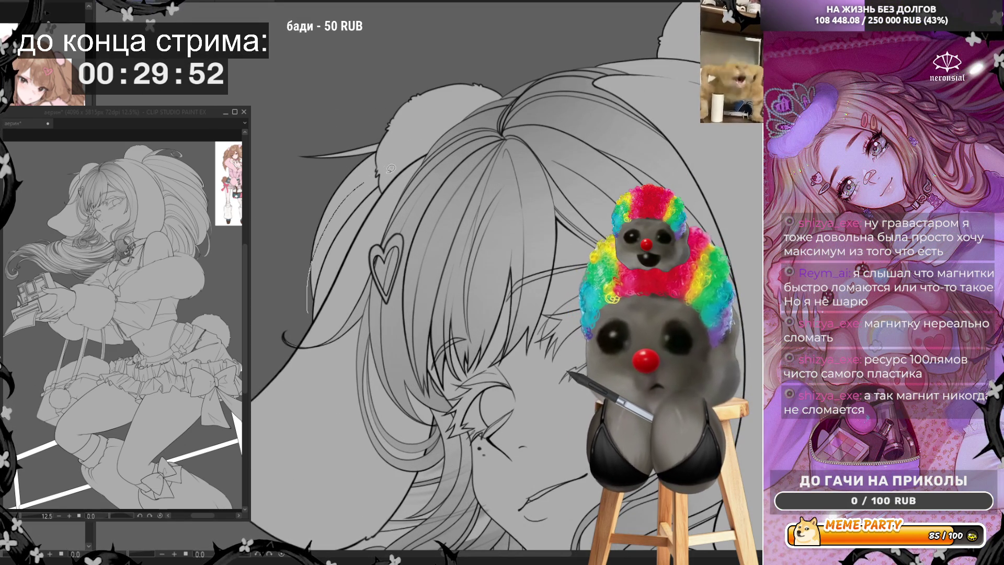
key("ctrl+z")
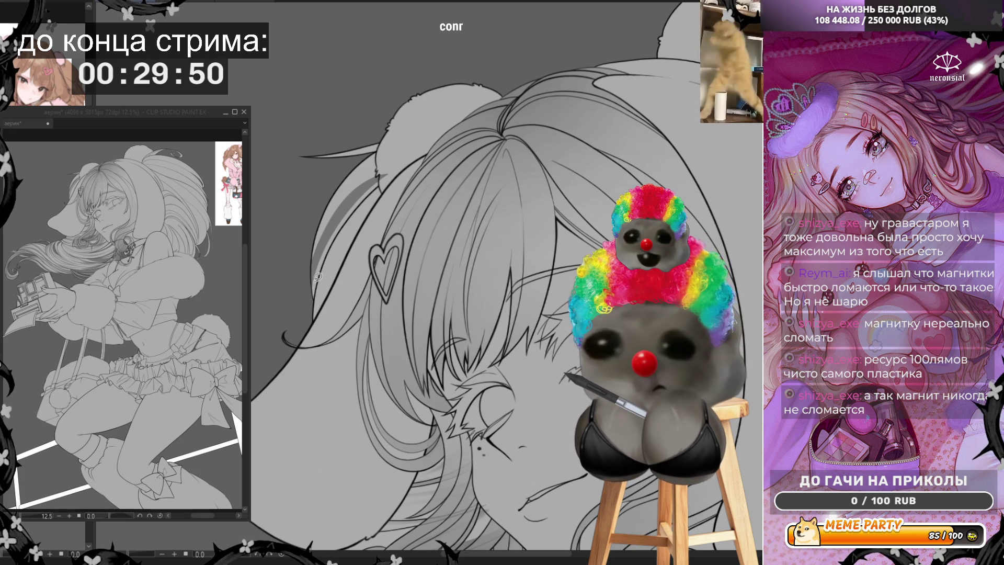
key("ctrl+y")
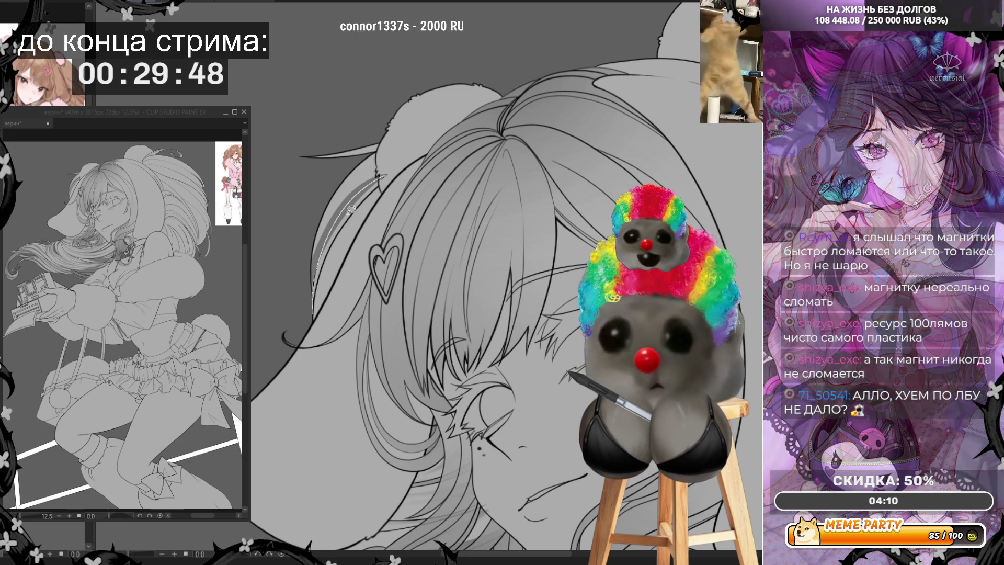
key("ctrl+z")
key("ctrl+y")
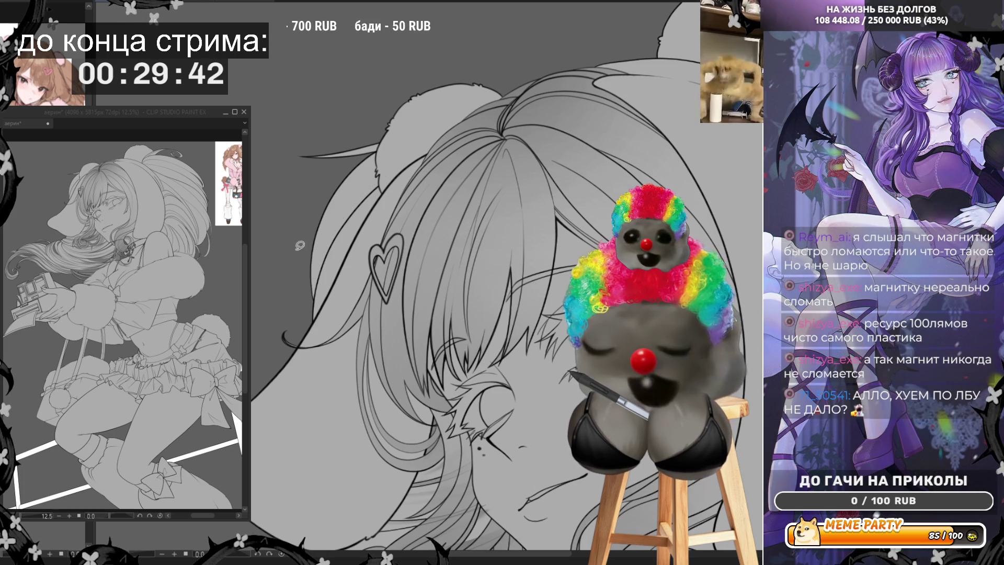
Try curved light lines along the hair edge and above the ear, undoing each
mouse_move(310, 307)
left_mouse_down()
mouse_move(307, 257)
mouse_move(330, 204)
mouse_move(413, 170)
left_mouse_up()
key("ctrl+z")
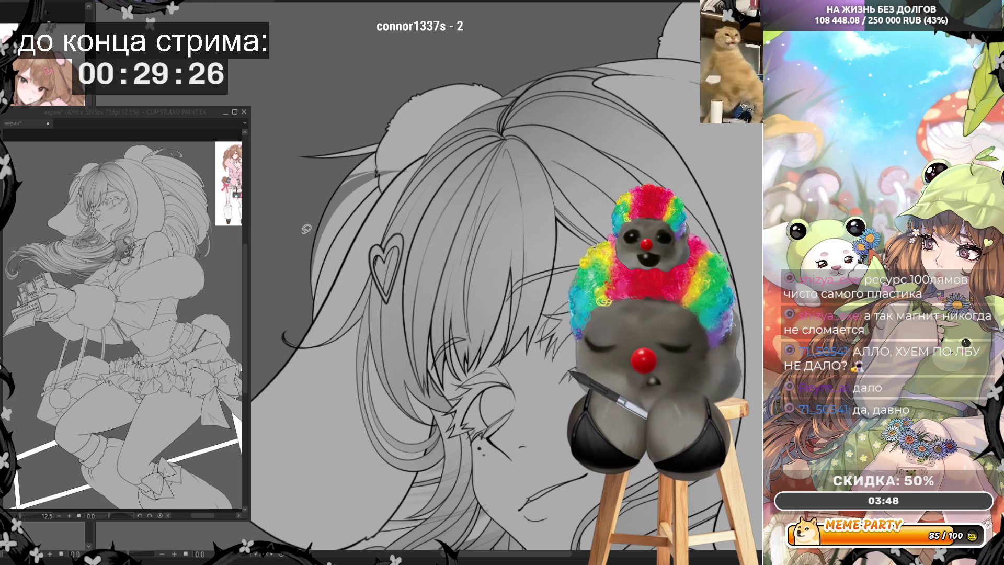
left_click_drag(327, 187, 401, 164)
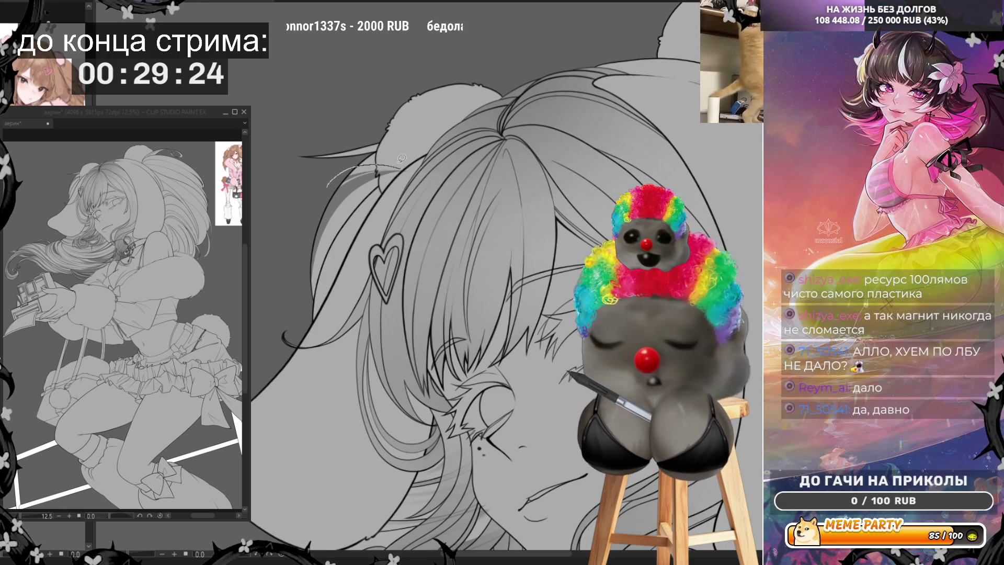
key("ctrl+z")
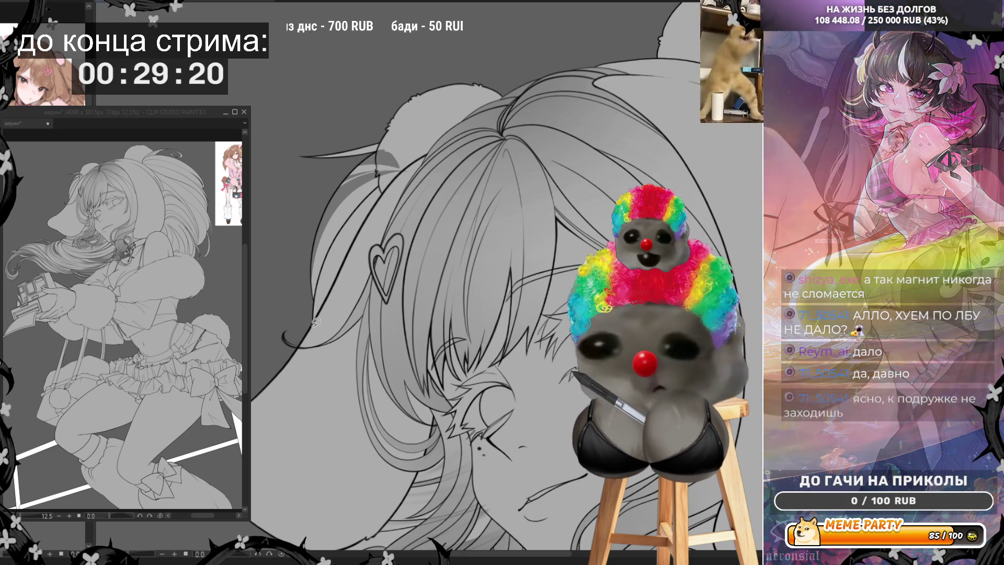
left_click_drag(316, 320, 322, 275)
left_click_drag(398, 181, 408, 174)
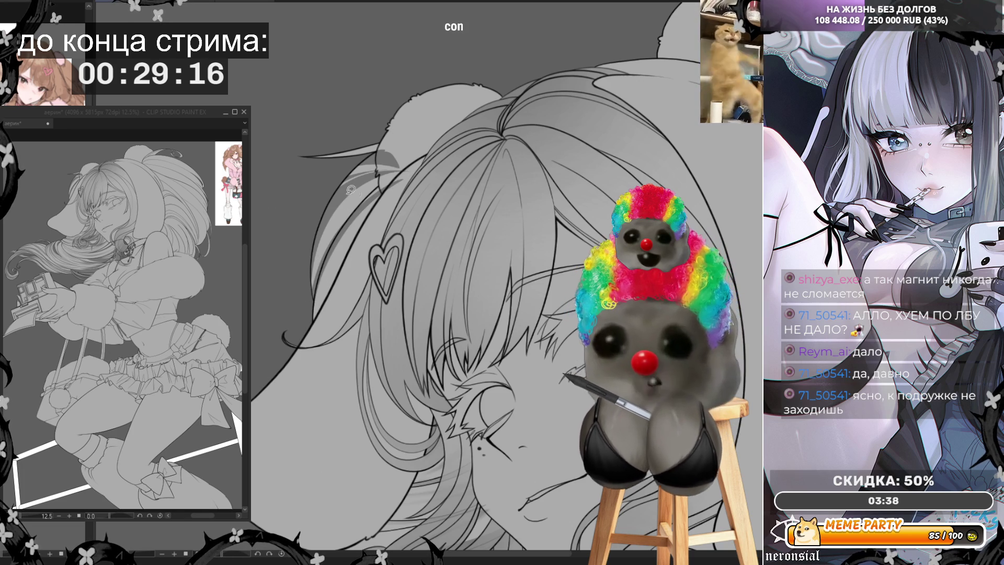
key("ctrl+z")
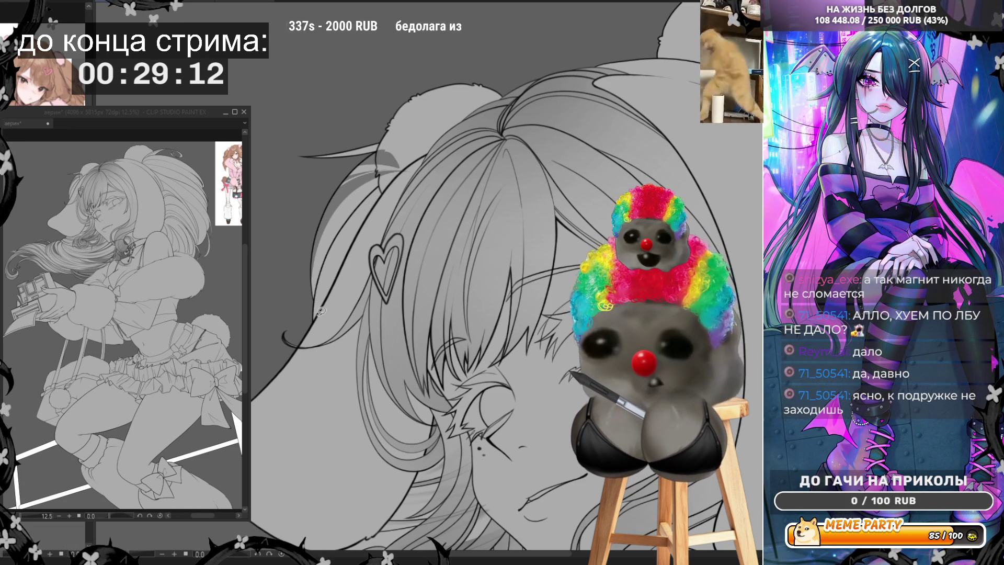
Trace the final light line along the left hair outline
left_click_drag(315, 320, 370, 210)
key("ctrl+z")
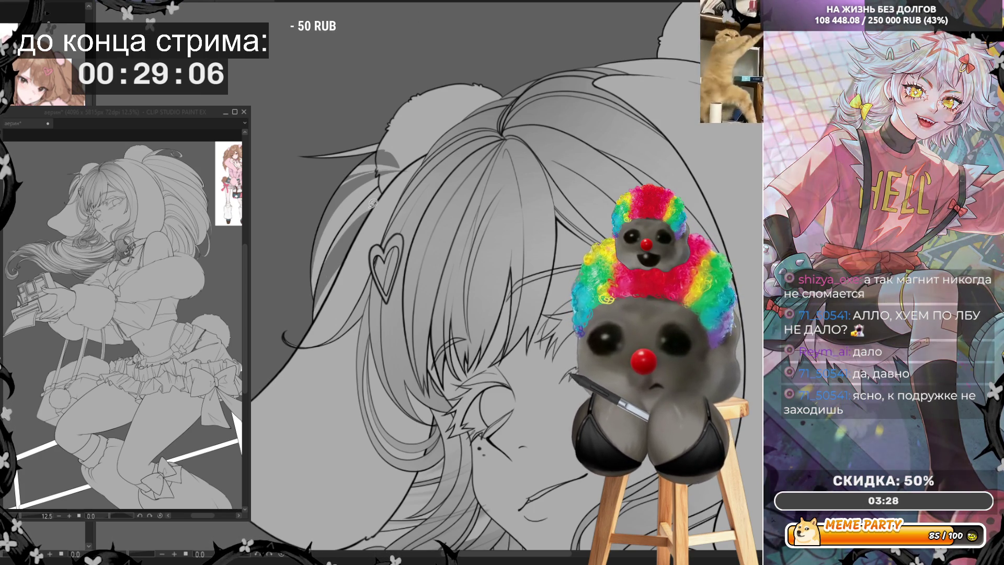
left_click_drag(342, 237, 308, 328)
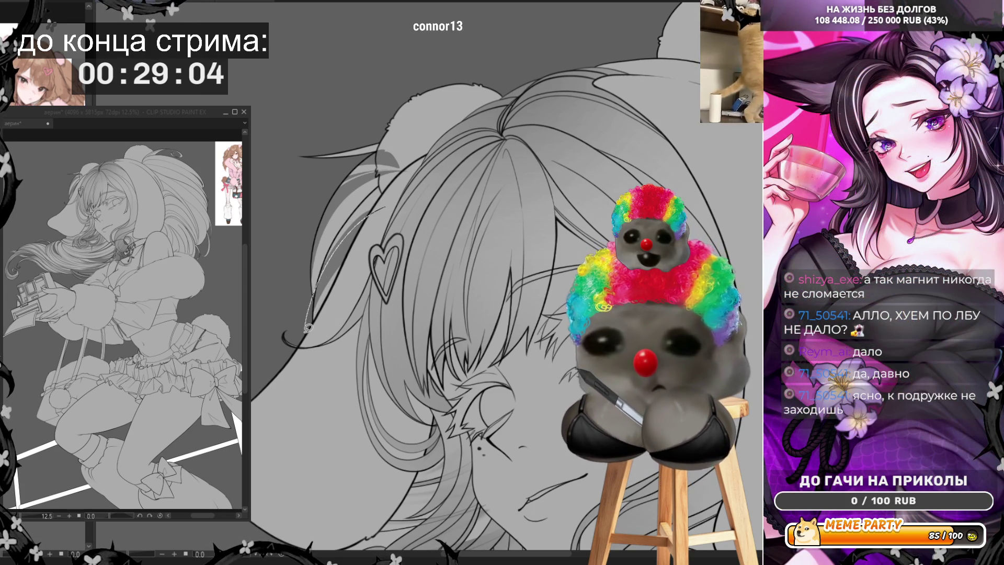
left_click_drag(342, 245, 383, 219)
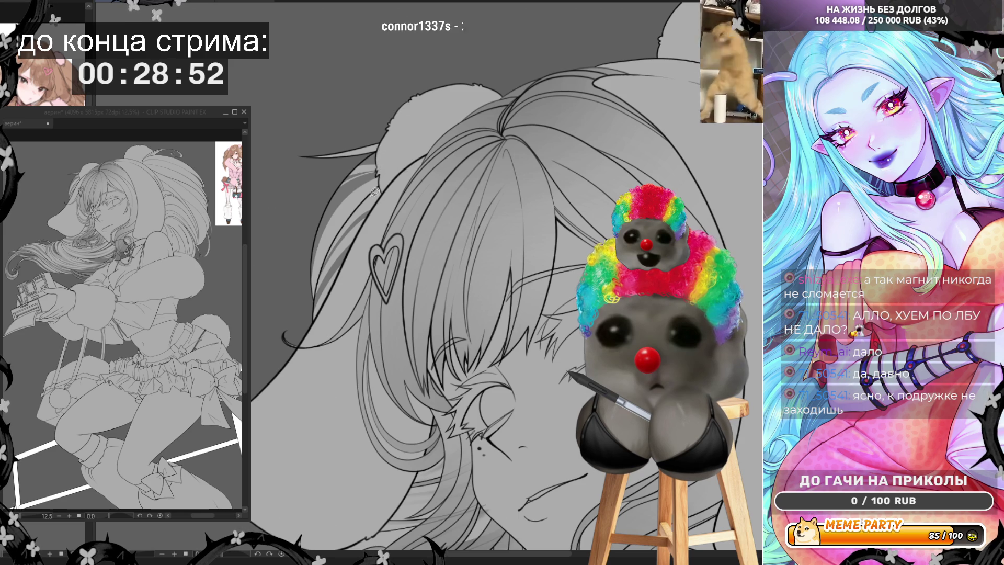
scroll(372, 190, "down", 2)
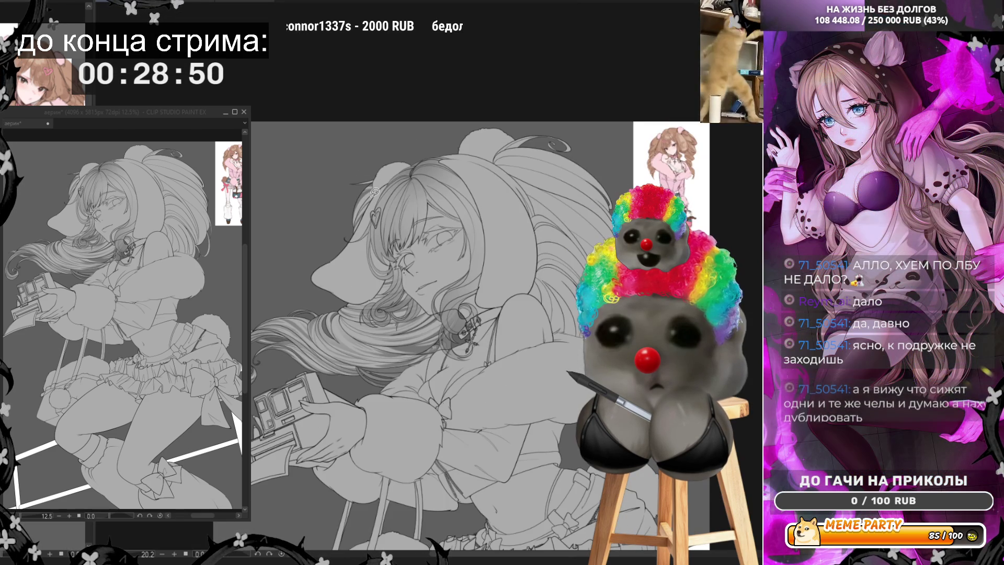
scroll(374, 191, "down", 2)
scroll(375, 191, "up", 2)
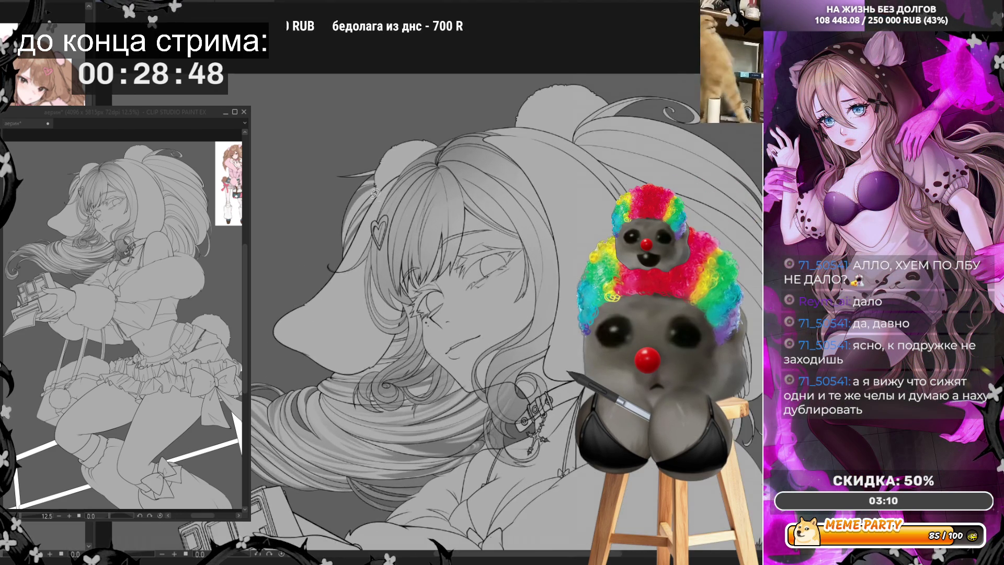
scroll(451, 230, "up", 1)
scroll(450, 230, "up", 1)
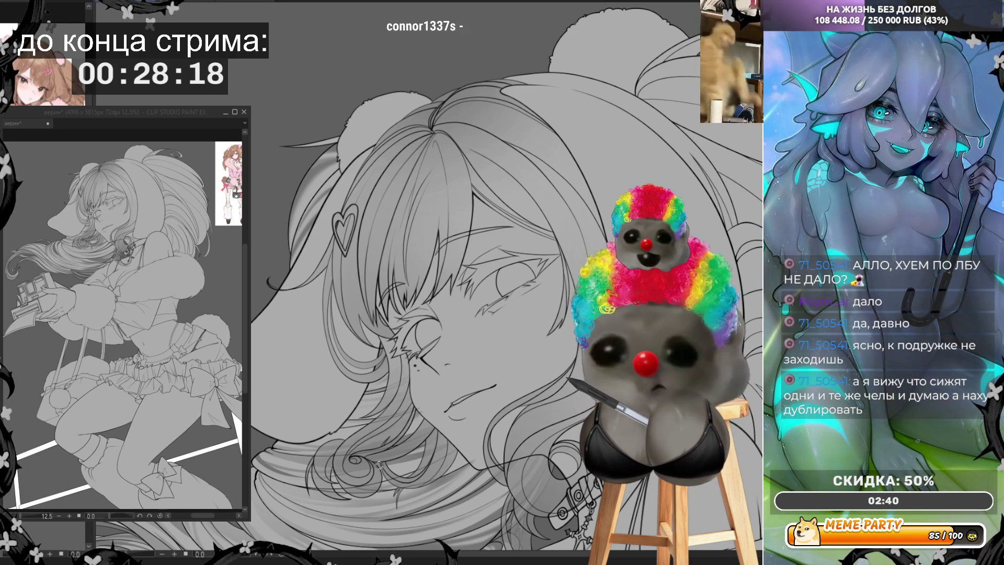
scroll(539, 343, "up", 1)
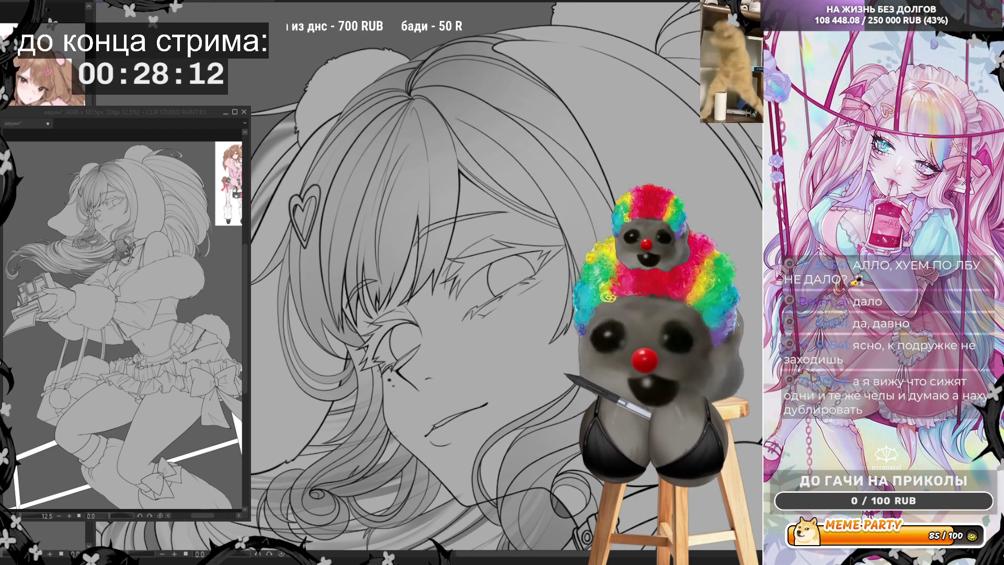
Mirror the canvas, erase the thin traced line along the hair edge, and flip it back
key("h")
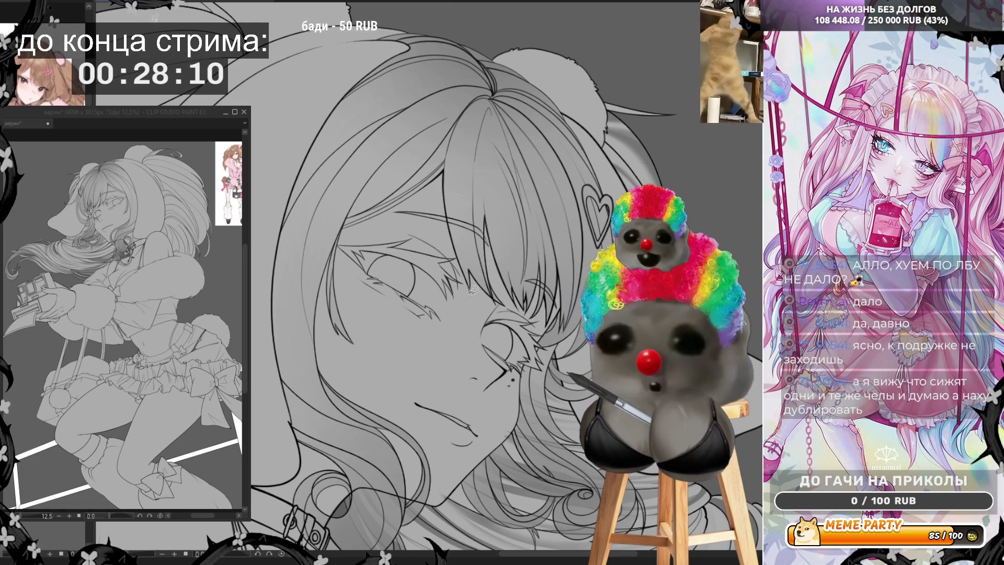
mouse_move(494, 92)
left_mouse_down()
mouse_move(464, 263)
mouse_move(464, 243)
left_mouse_up()
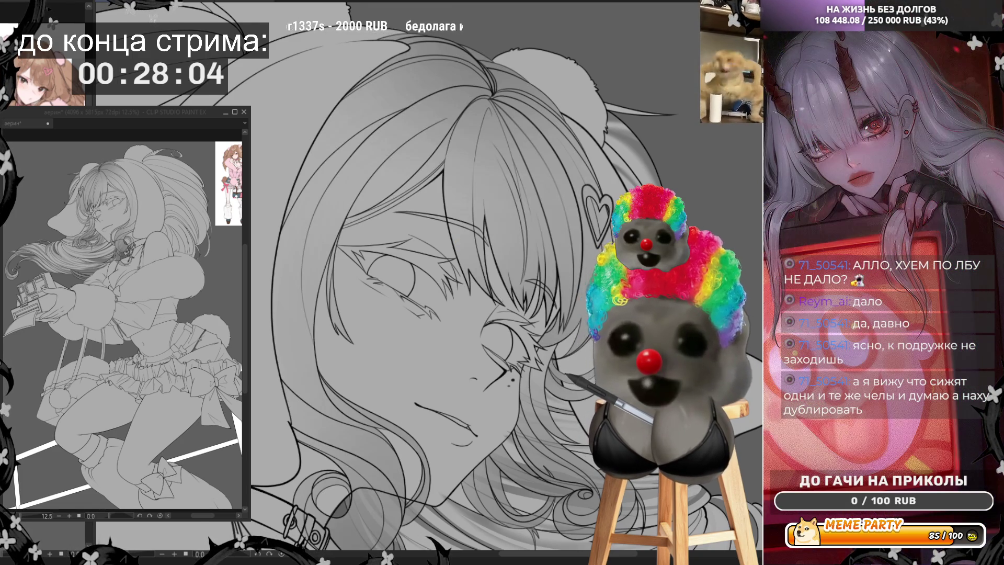
key("h")
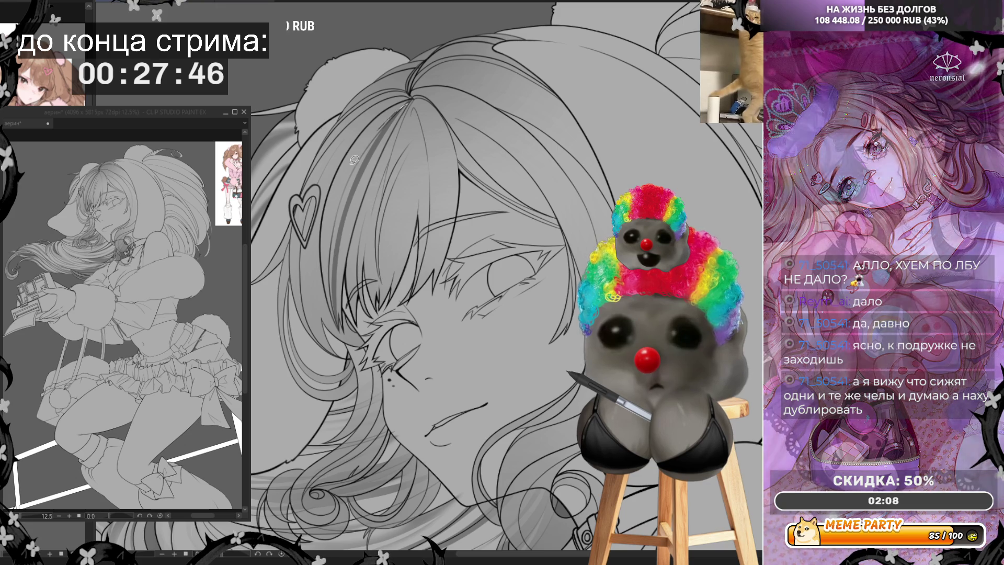
Lasso the strand running down from the parting and fill it dark grey, then undo
left_click_drag(325, 190, 376, 125)
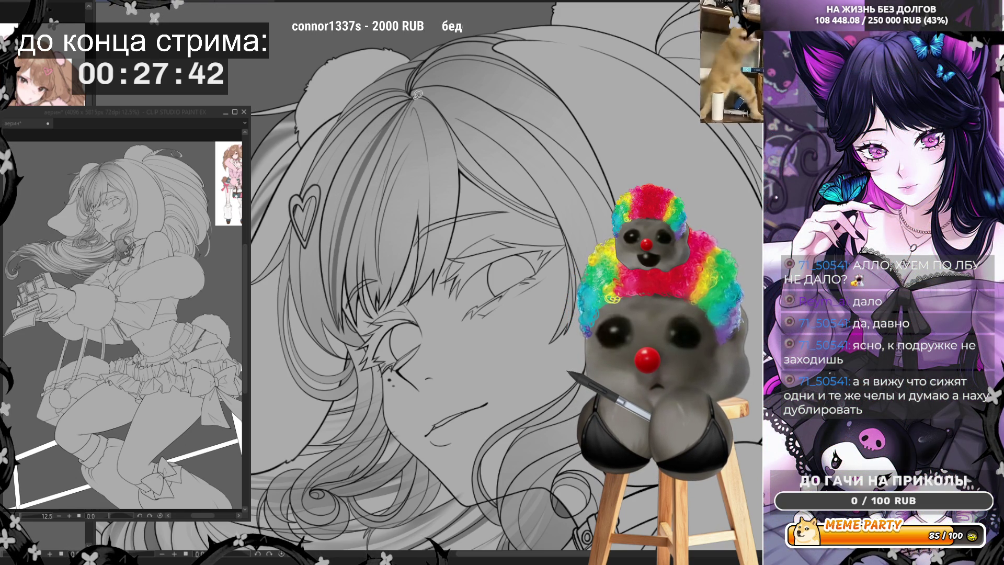
mouse_move(401, 109)
left_mouse_down()
mouse_move(329, 219)
mouse_move(321, 287)
left_mouse_up()
mouse_move(320, 229)
left_mouse_down()
mouse_move(337, 168)
mouse_move(374, 137)
left_mouse_up()
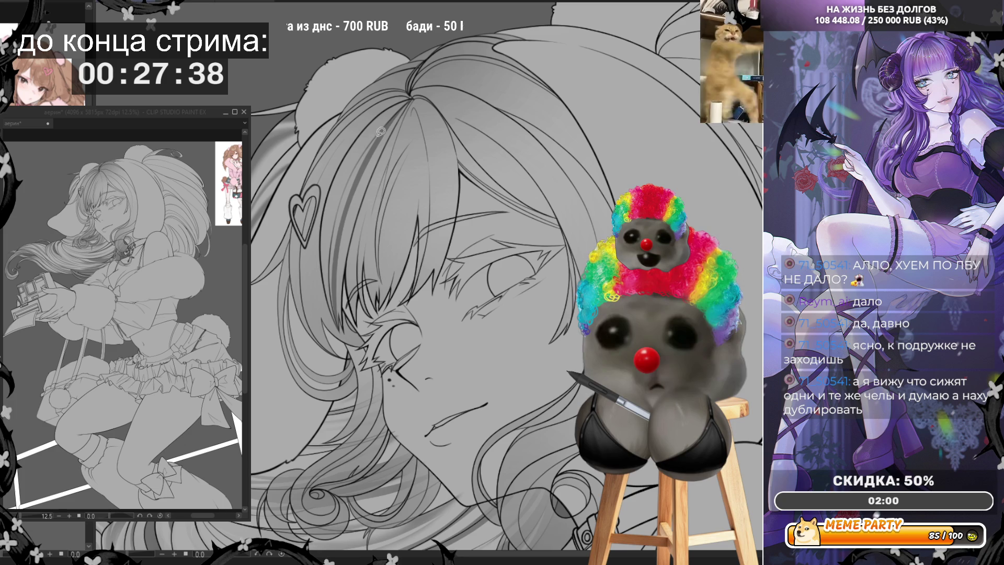
left_click_drag(416, 95, 383, 127)
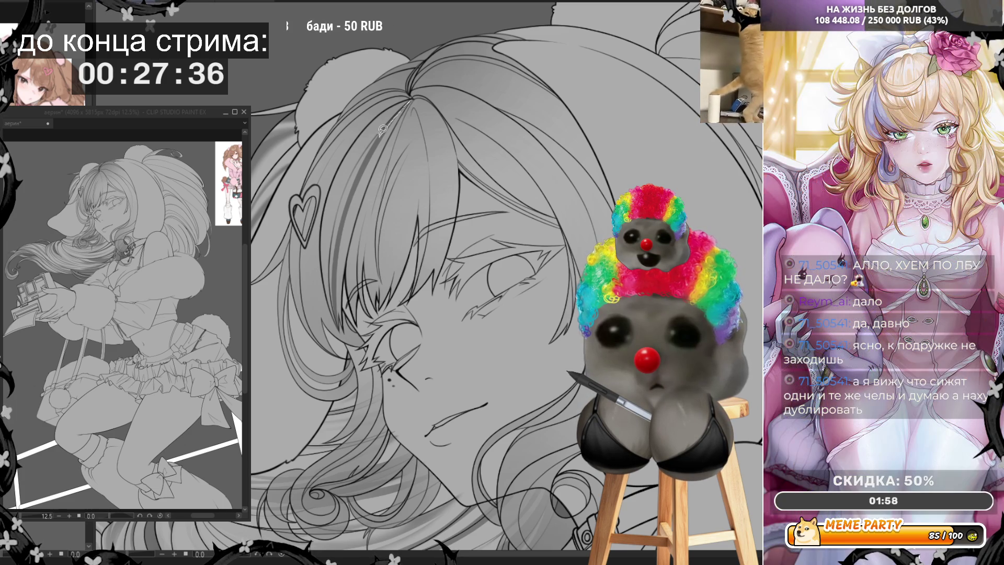
left_click_drag(337, 192, 320, 259)
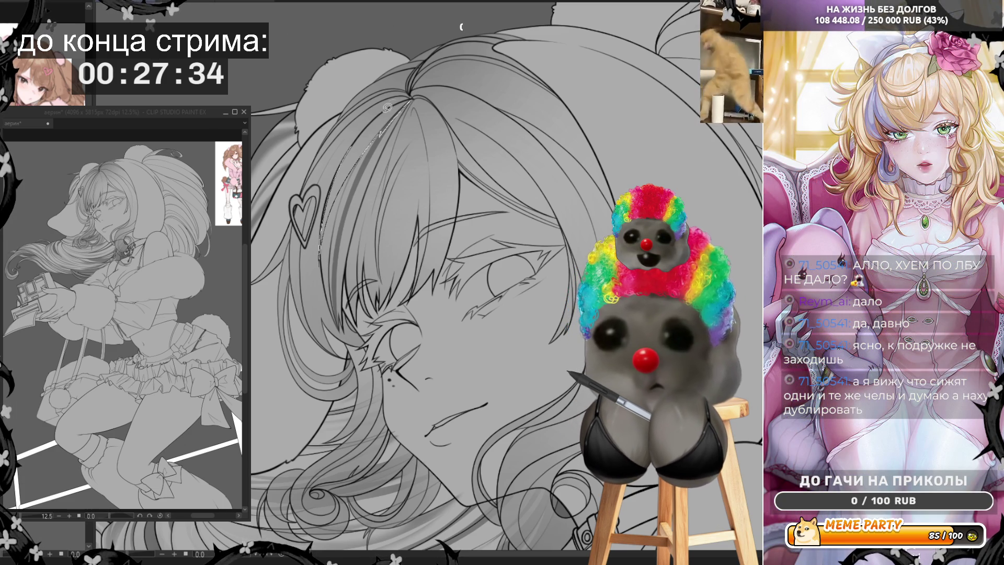
left_click_drag(415, 95, 385, 111)
key("ctrl+z")
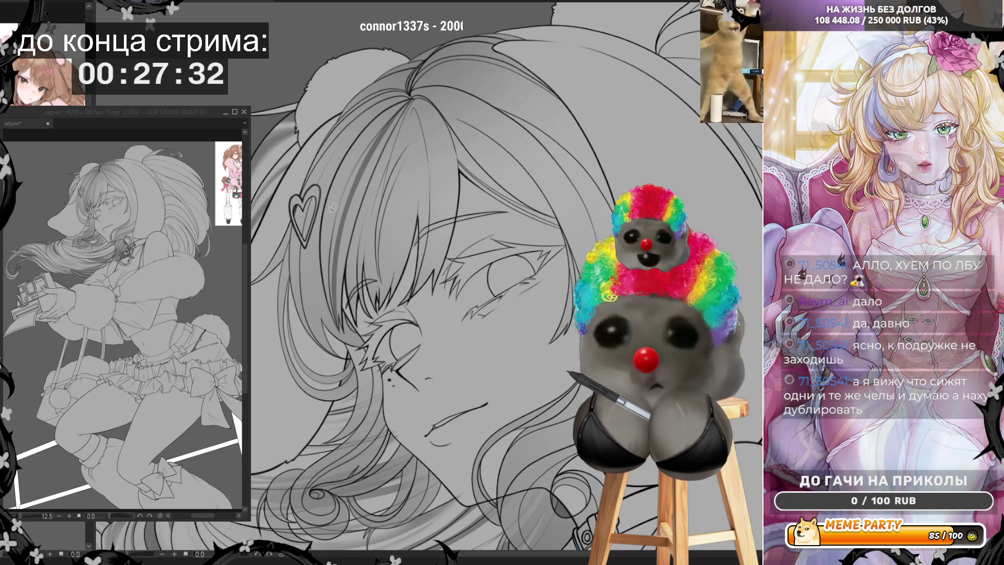
Re-outline the strand up to the parting, fill it dark grey, and outline another hair area
mouse_move(325, 264)
left_mouse_down()
mouse_move(358, 162)
mouse_move(418, 93)
mouse_move(356, 157)
mouse_move(324, 222)
mouse_move(322, 259)
left_mouse_up()
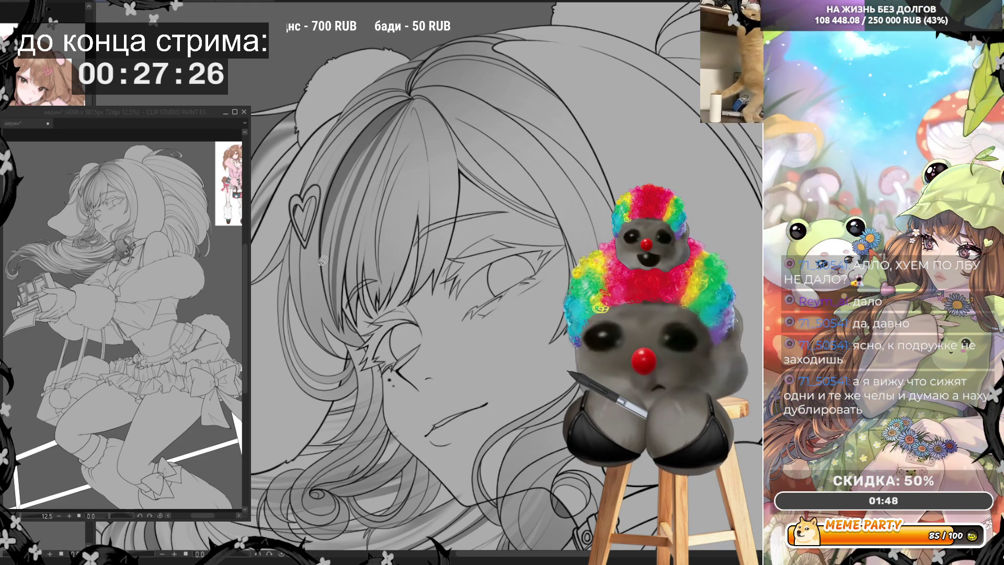
key("ctrl+z")
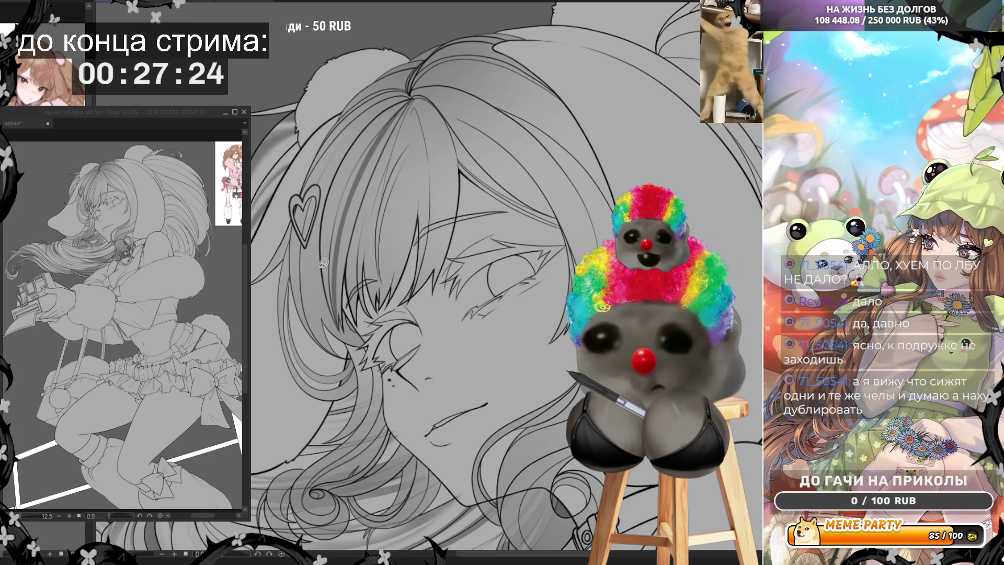
mouse_move(342, 195)
left_mouse_down()
mouse_move(412, 98)
mouse_move(393, 105)
mouse_move(343, 165)
left_mouse_up()
left_click_drag(323, 235, 321, 248)
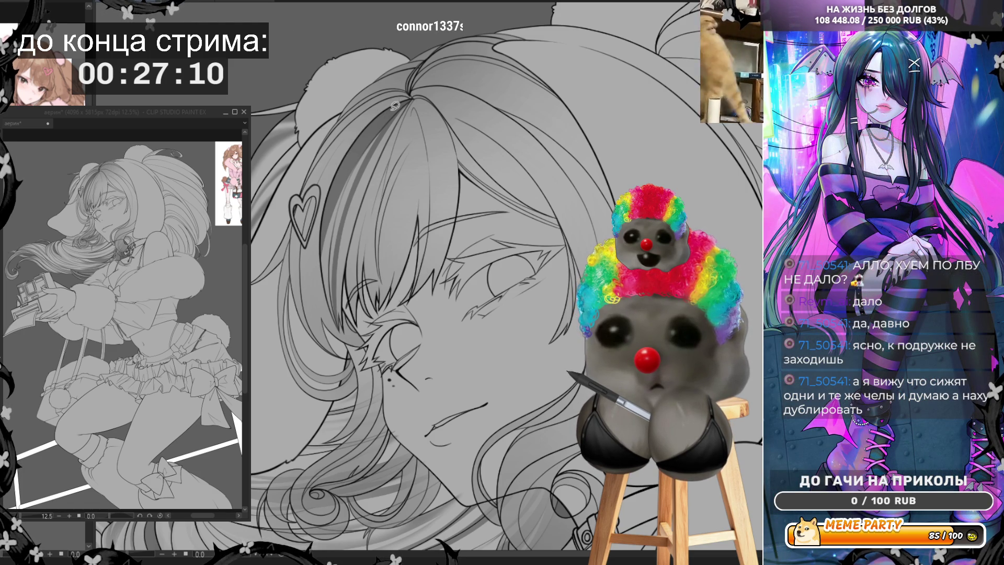
left_click_drag(400, 104, 303, 189)
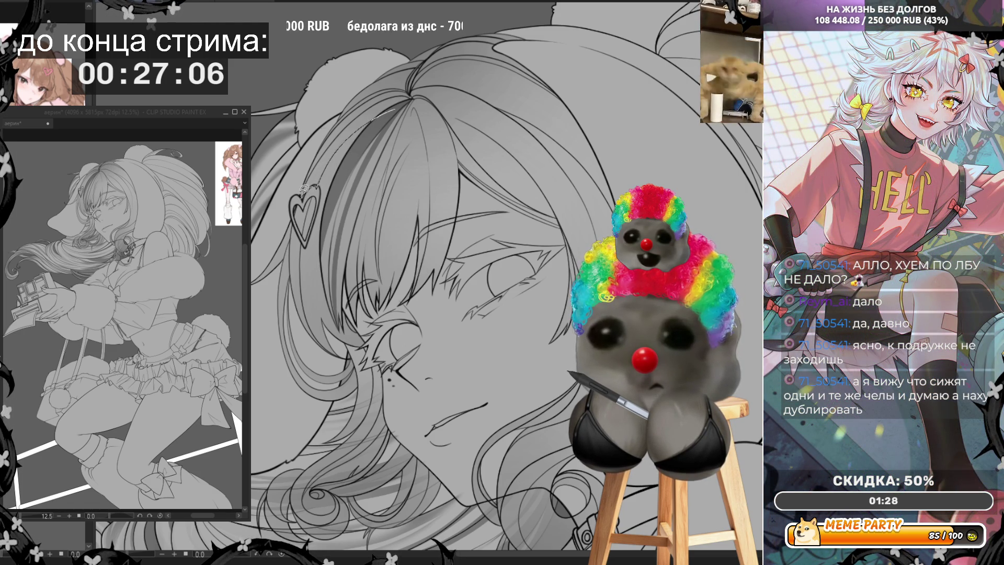
left_click_drag(332, 140, 411, 94)
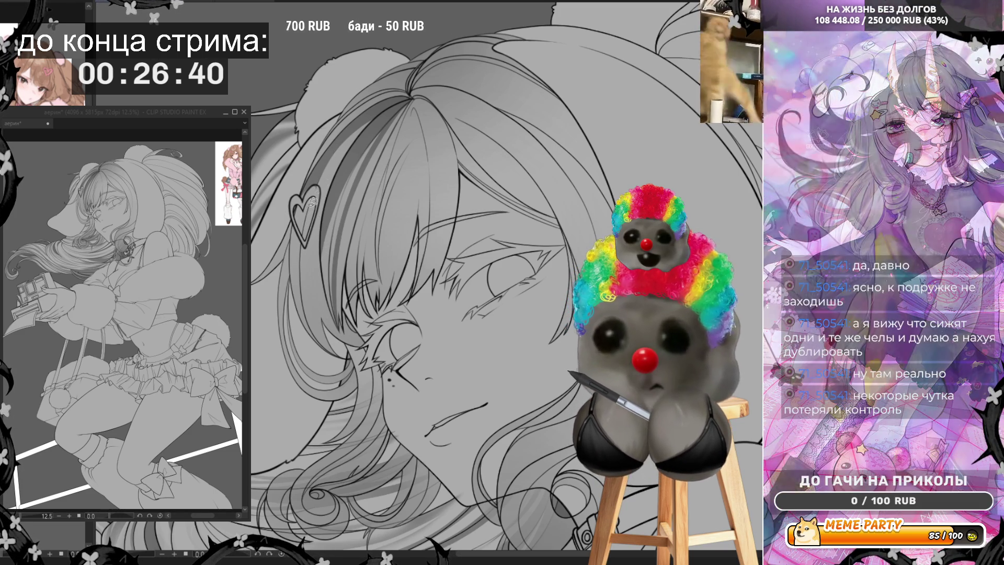
Darken the strokes on the heart hairclip and discard a trial light line on the strand
left_click_drag(320, 183, 303, 231)
left_click_drag(302, 188, 312, 199)
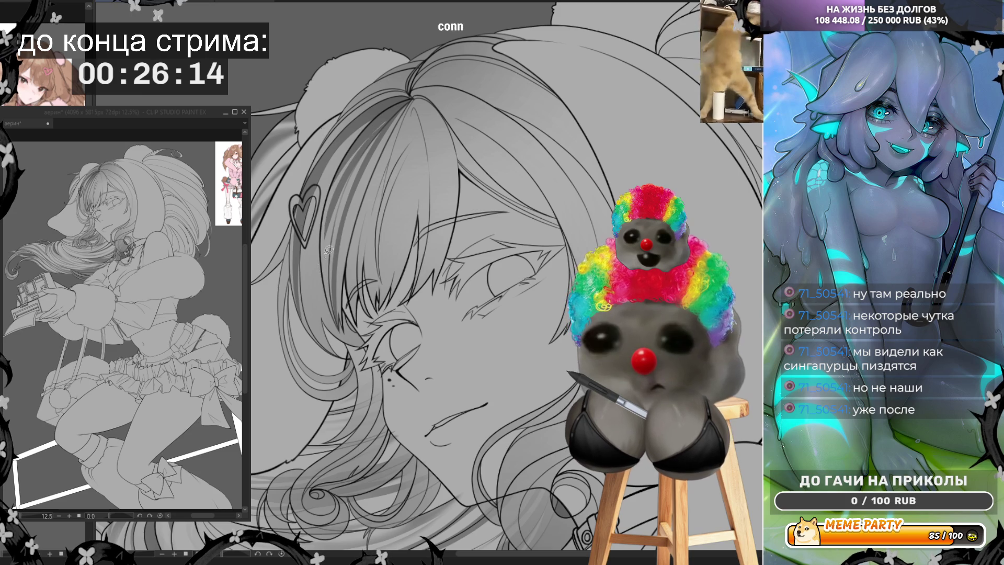
left_click_drag(320, 245, 421, 93)
key("ctrl+z")
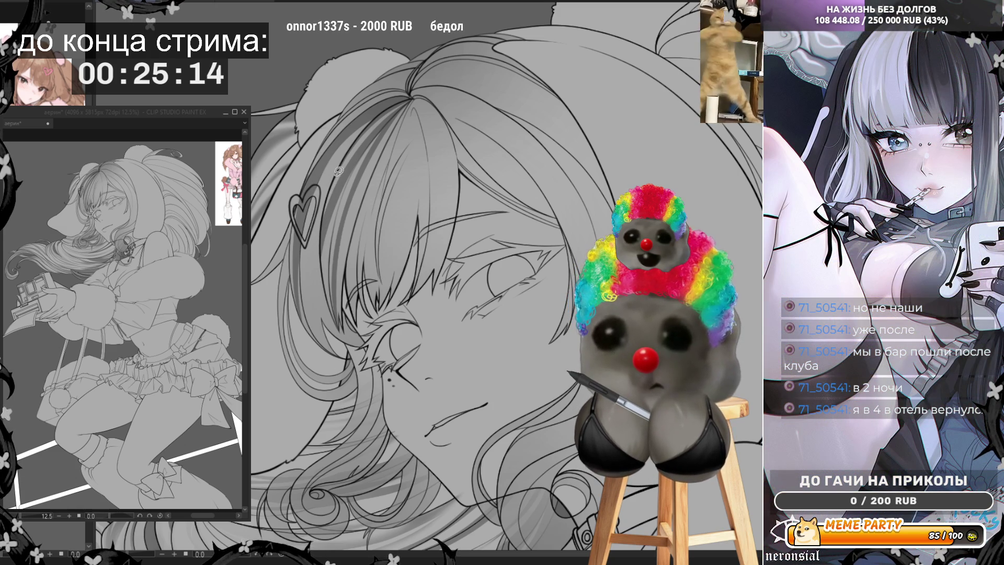
Add a dark shading stroke and thin strand lines down the hair, then mirror the canvas
left_click_drag(319, 224, 325, 333)
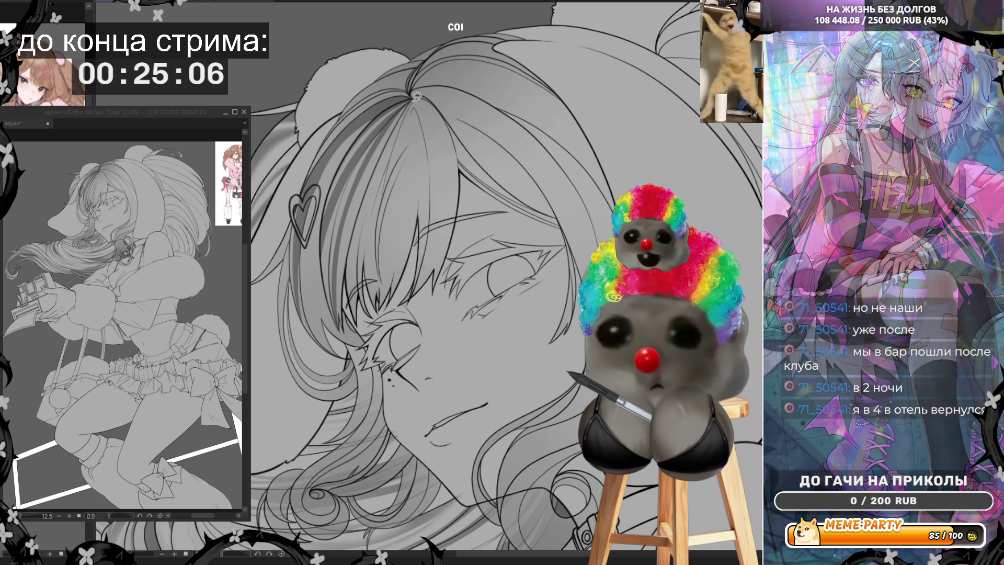
left_click_drag(411, 103, 391, 198)
left_click_drag(399, 256, 393, 215)
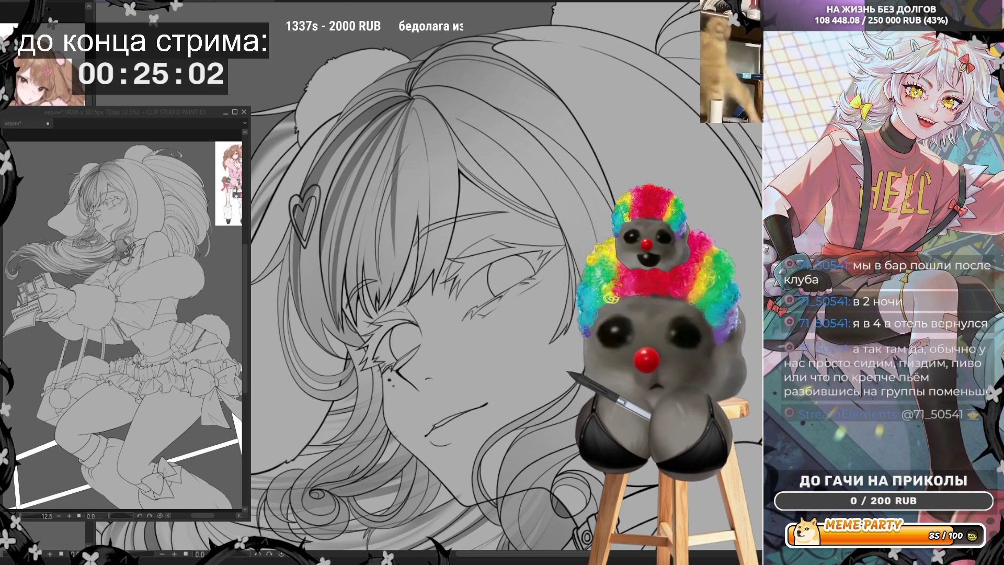
key("h")
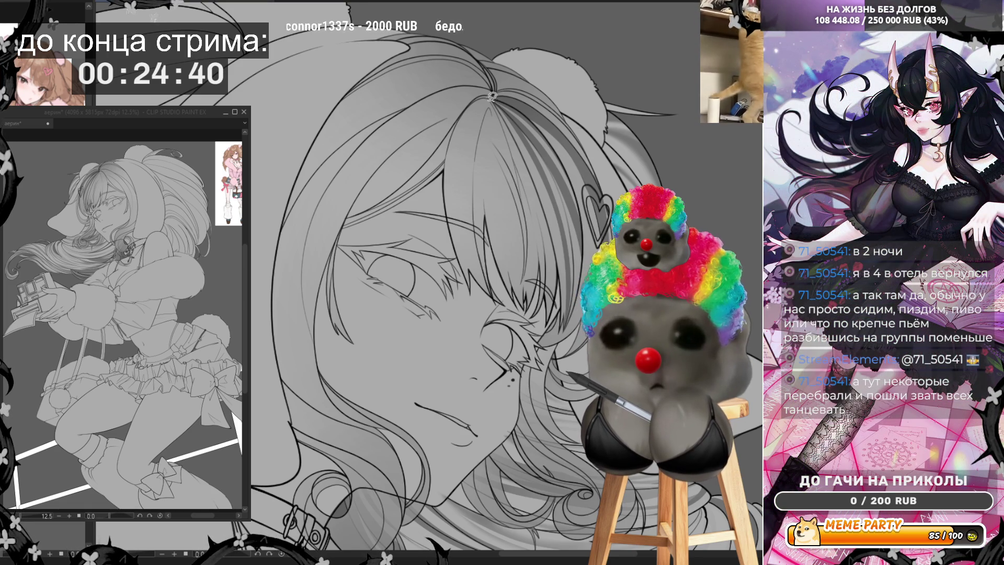
Draw dark strand lines from the crown down through the bangs and fill them darker
left_click_drag(461, 123, 467, 225)
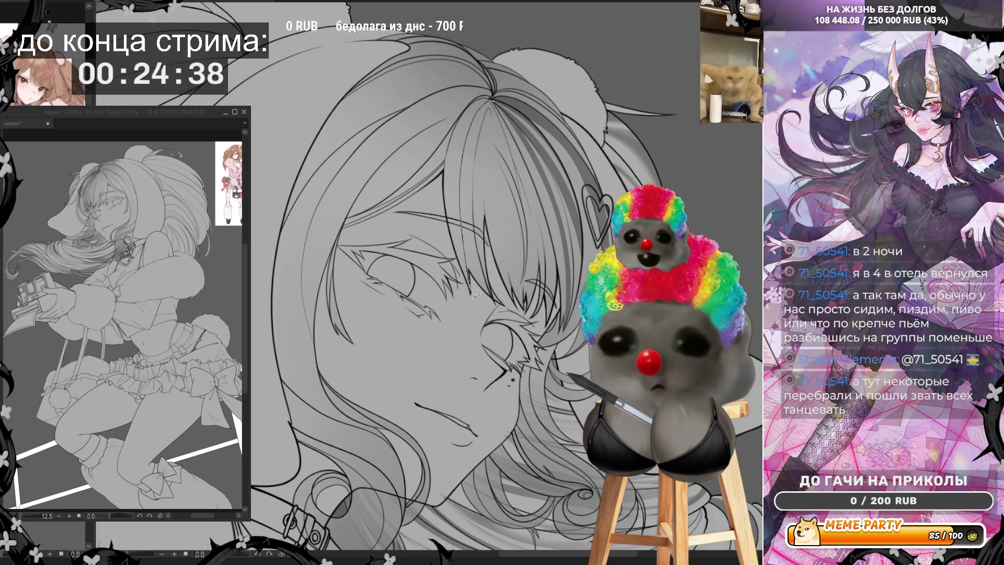
left_click_drag(462, 137, 457, 192)
left_click_drag(496, 100, 467, 296)
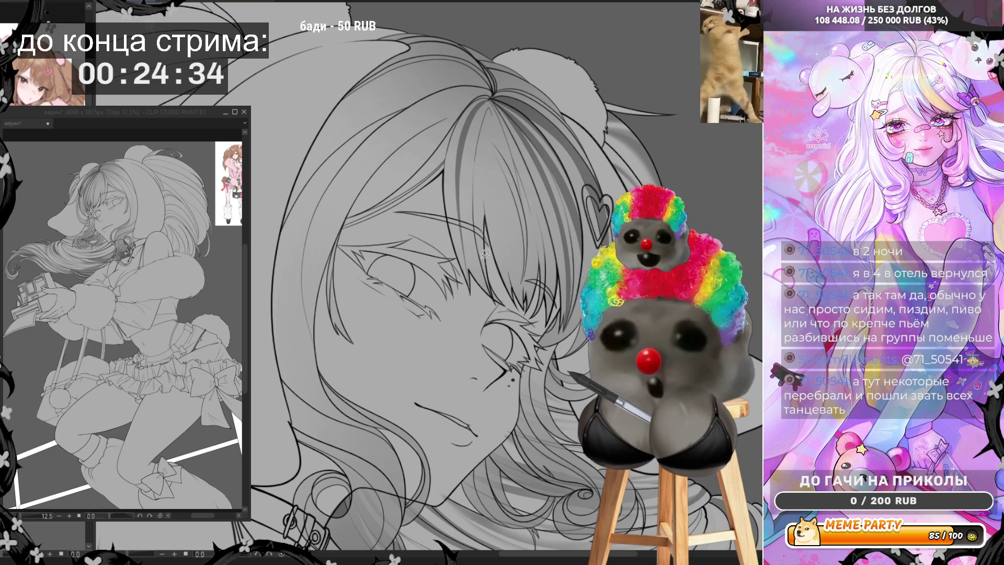
left_click_drag(498, 300, 476, 245)
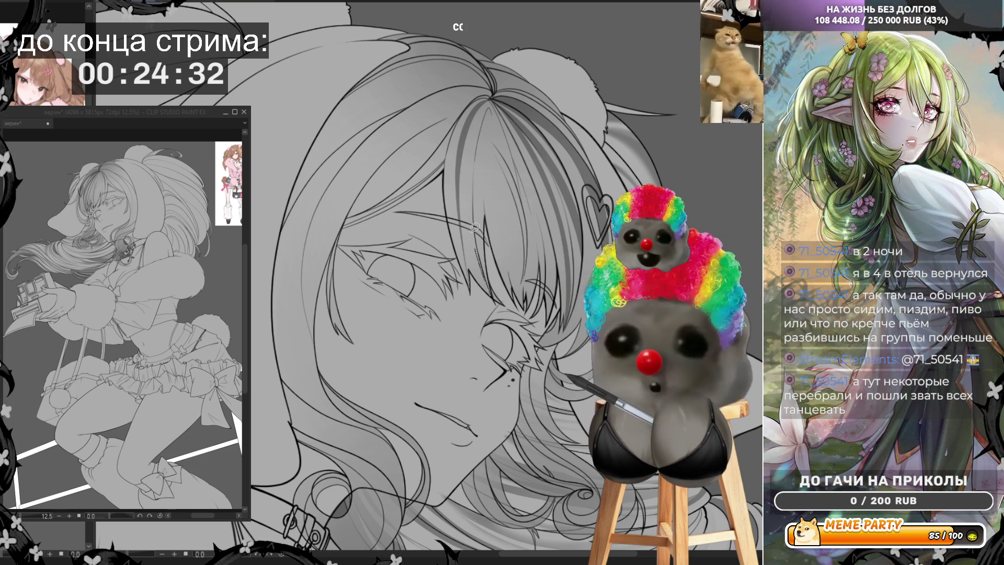
left_click_drag(497, 298, 480, 253)
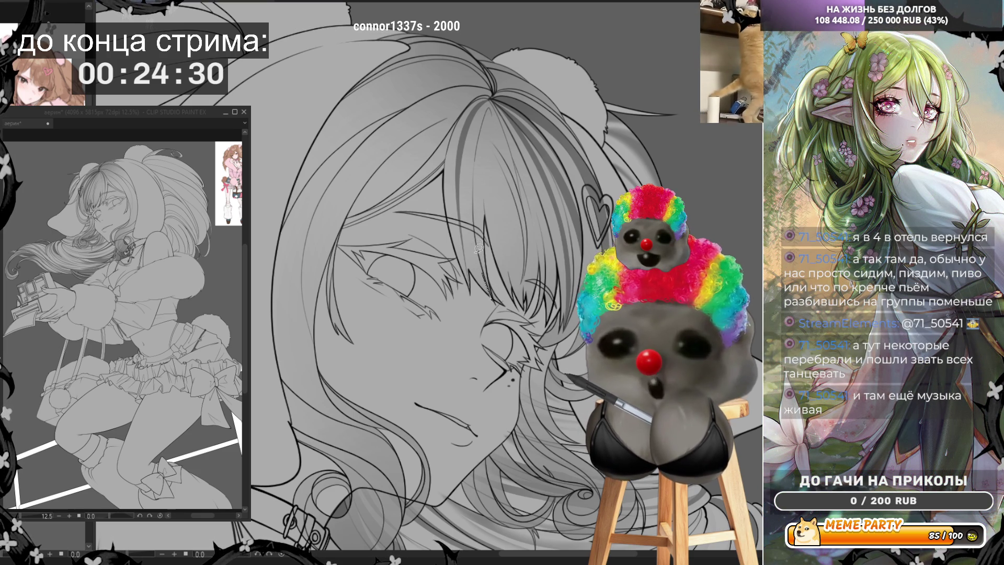
mouse_move(474, 152)
left_mouse_down()
mouse_move(470, 203)
mouse_move(489, 114)
mouse_move(472, 172)
left_mouse_up()
left_click_drag(498, 299, 499, 309)
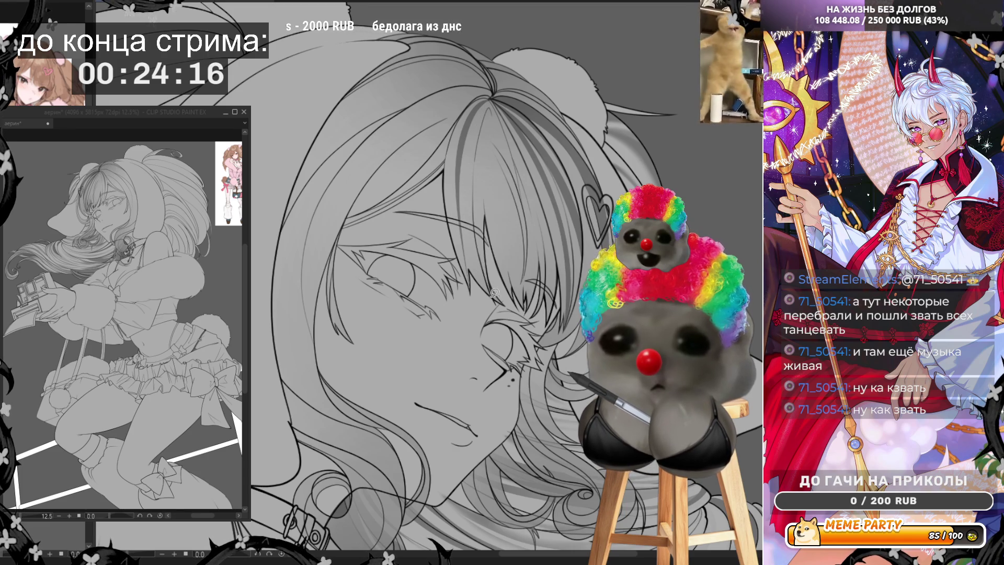
Discard two trial thin strokes along the hair and flip the canvas back to normal
left_click_drag(492, 288, 477, 162)
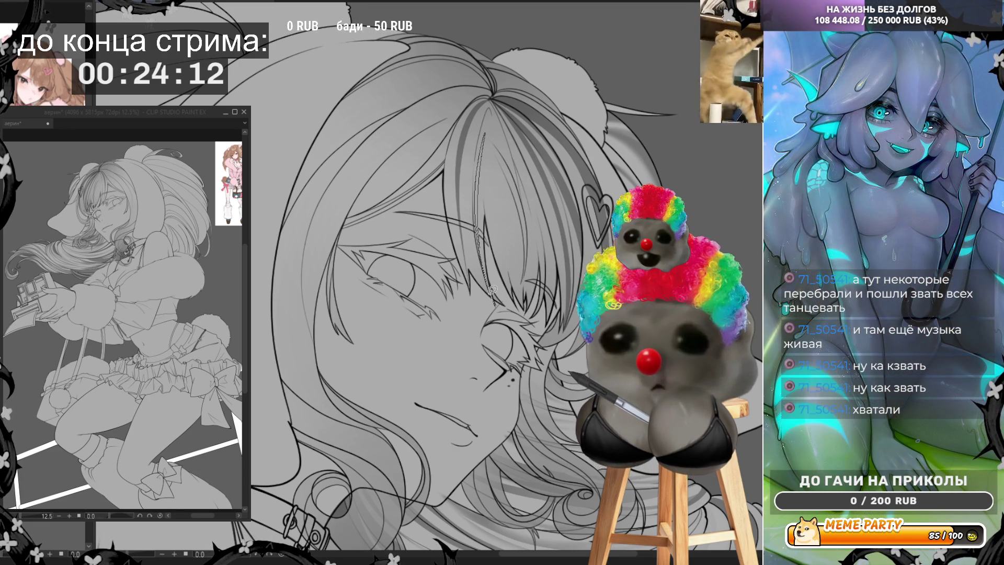
key("ctrl+z")
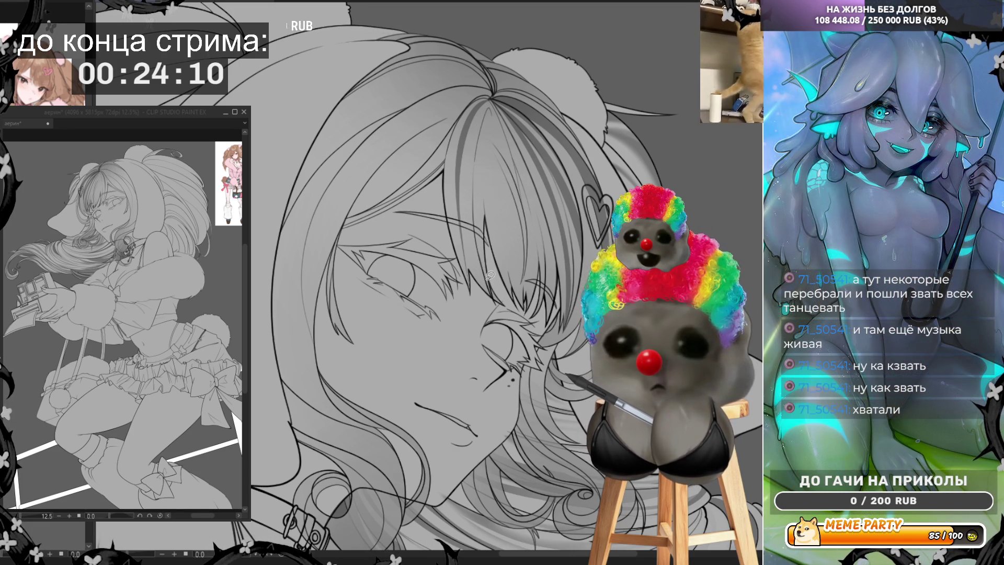
left_click_drag(476, 202, 492, 107)
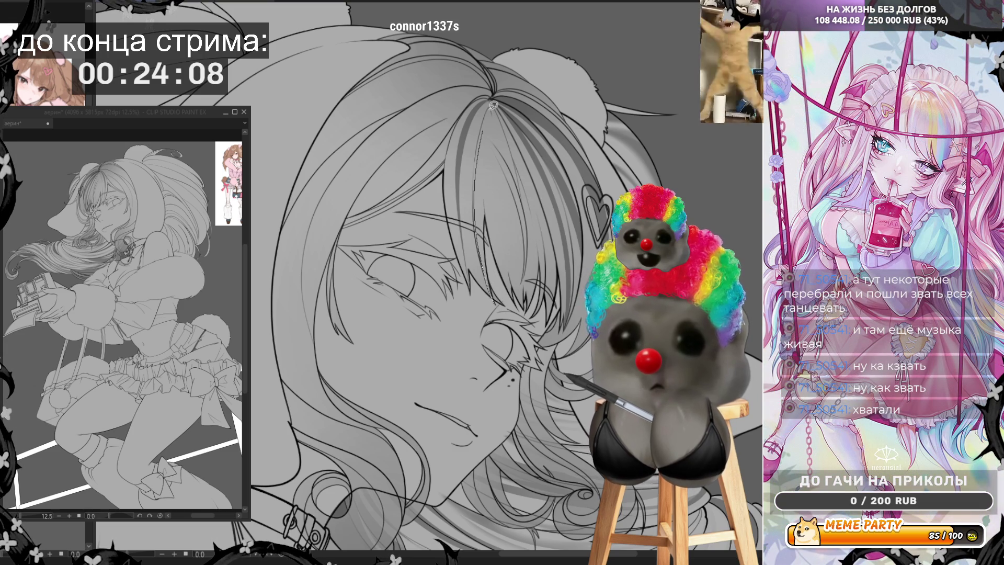
key("ctrl+z")
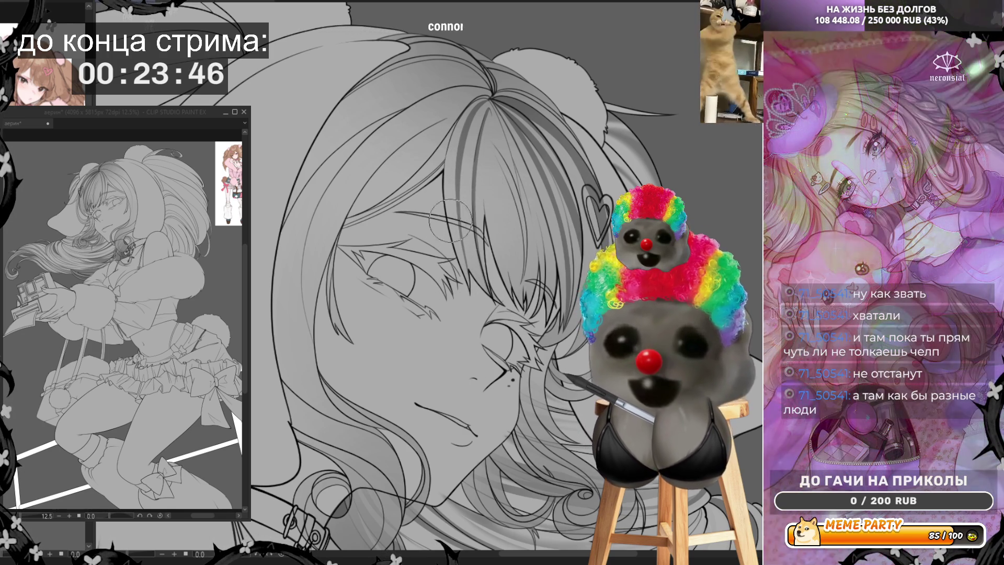
key("h")
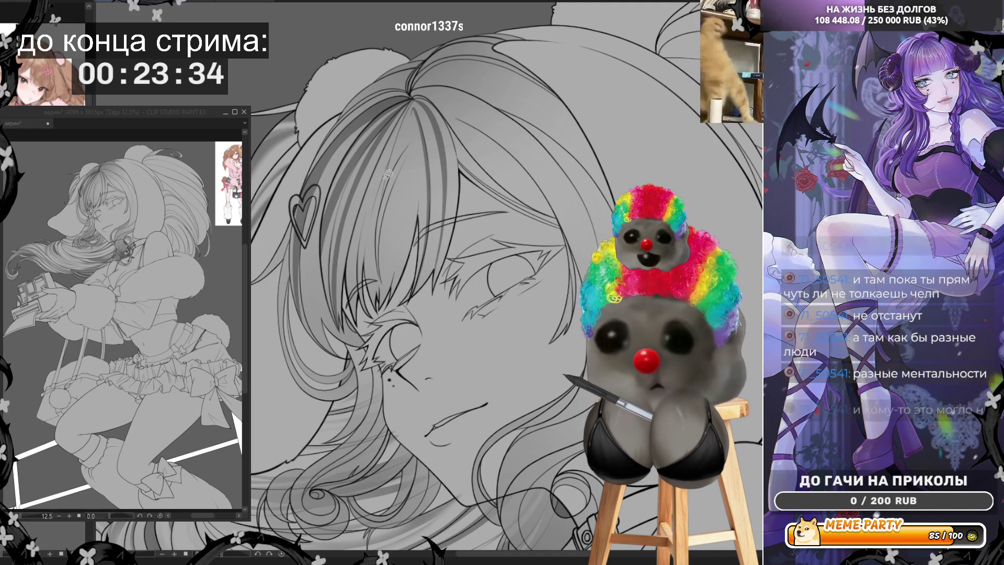
Add thin light strand lines down the bangs, discarding a trial darkened lasso strip
left_click_drag(389, 176, 390, 310)
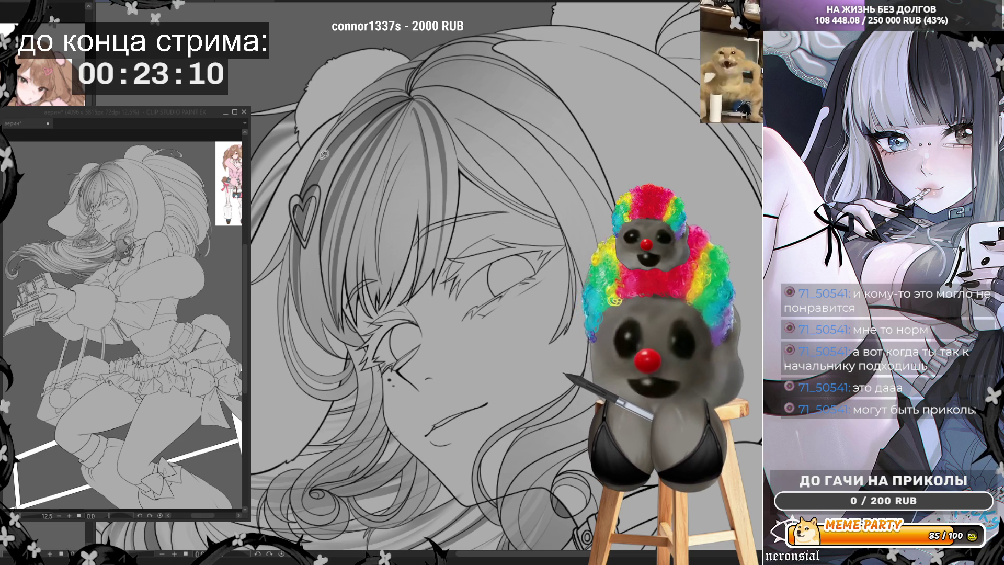
left_click_drag(408, 148, 369, 226)
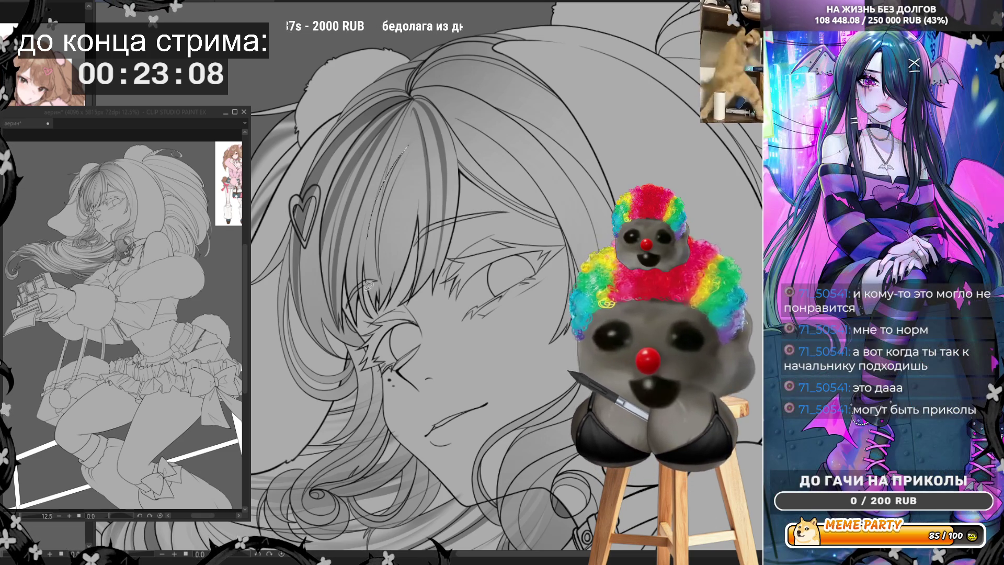
left_click_drag(411, 147, 409, 150)
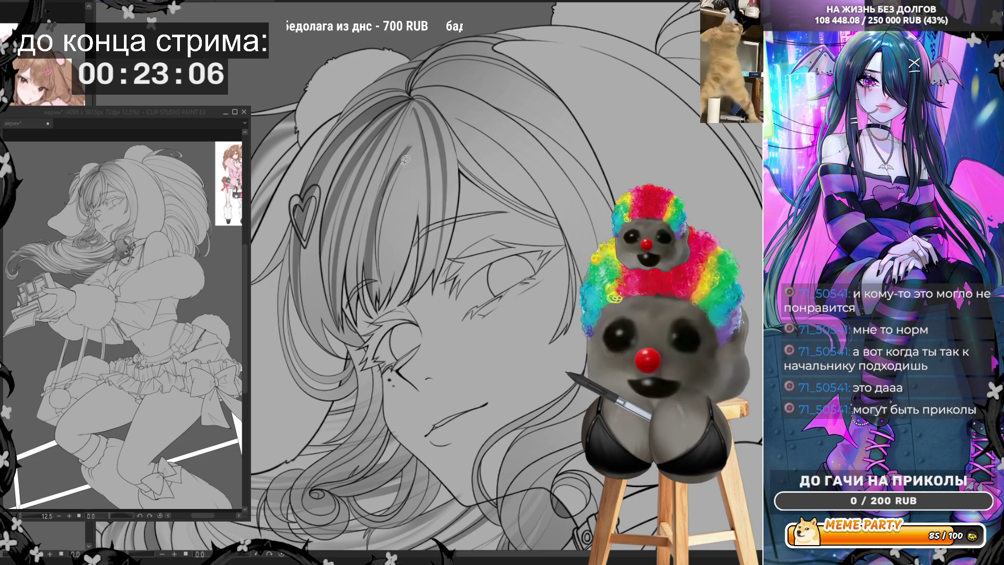
key("ctrl+z")
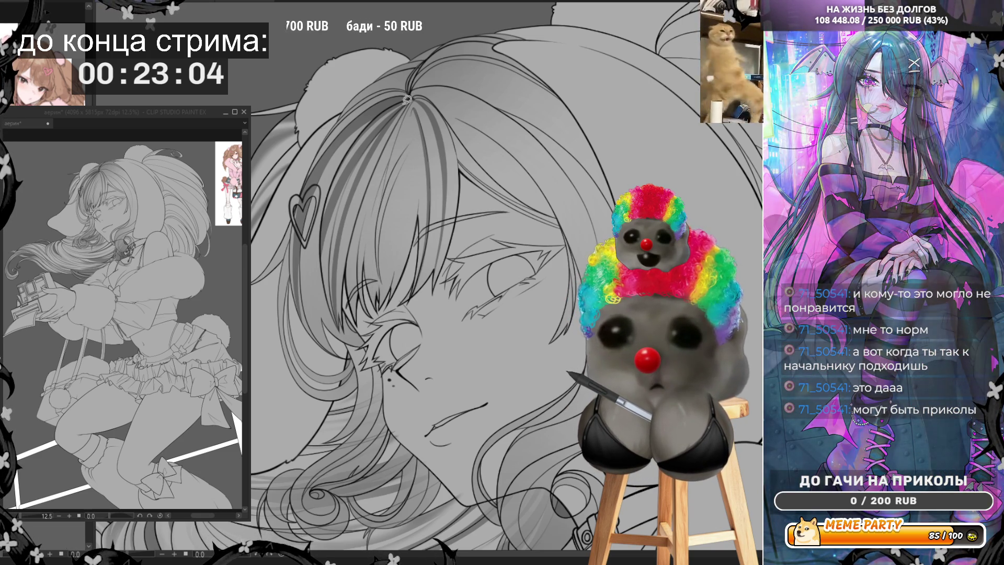
left_click_drag(387, 220, 386, 306)
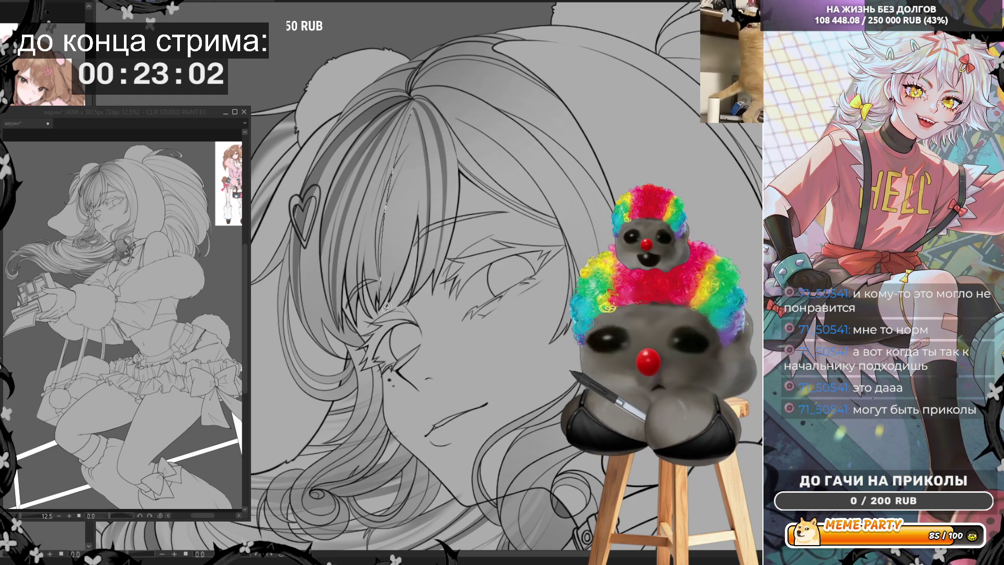
mouse_move(382, 251)
left_mouse_down()
mouse_move(392, 296)
mouse_move(399, 170)
mouse_move(389, 211)
left_mouse_up()
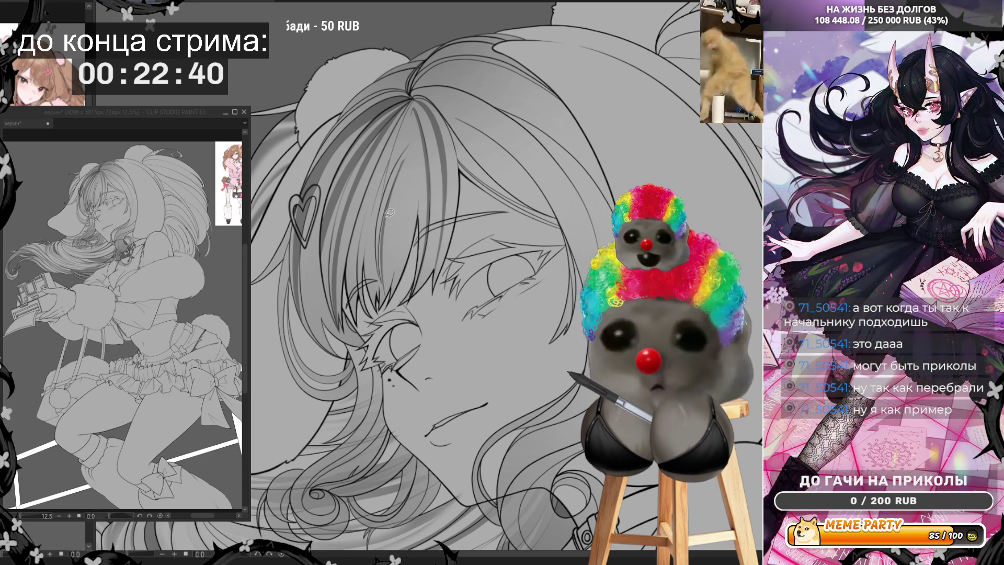
Try thin strand strokes down the hair beside the face and undo them
left_click_drag(388, 209, 392, 280)
key("ctrl+z")
key("ctrl+z")
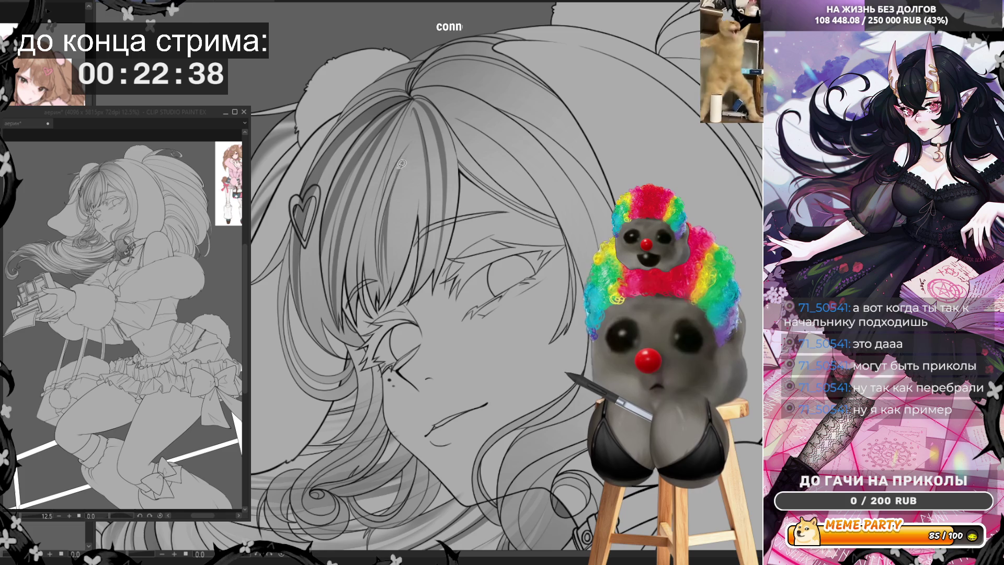
key("ctrl+z")
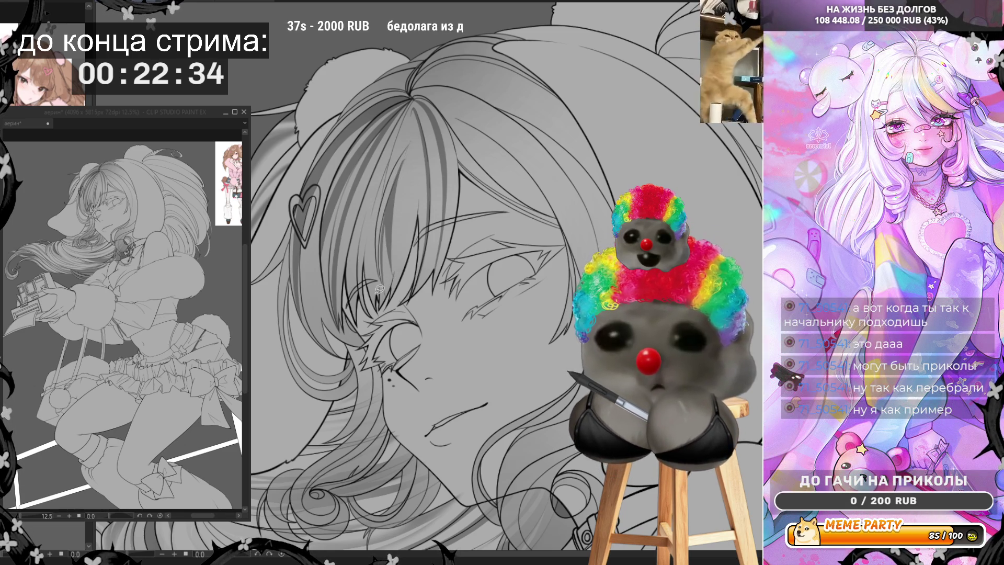
left_click_drag(391, 302, 382, 258)
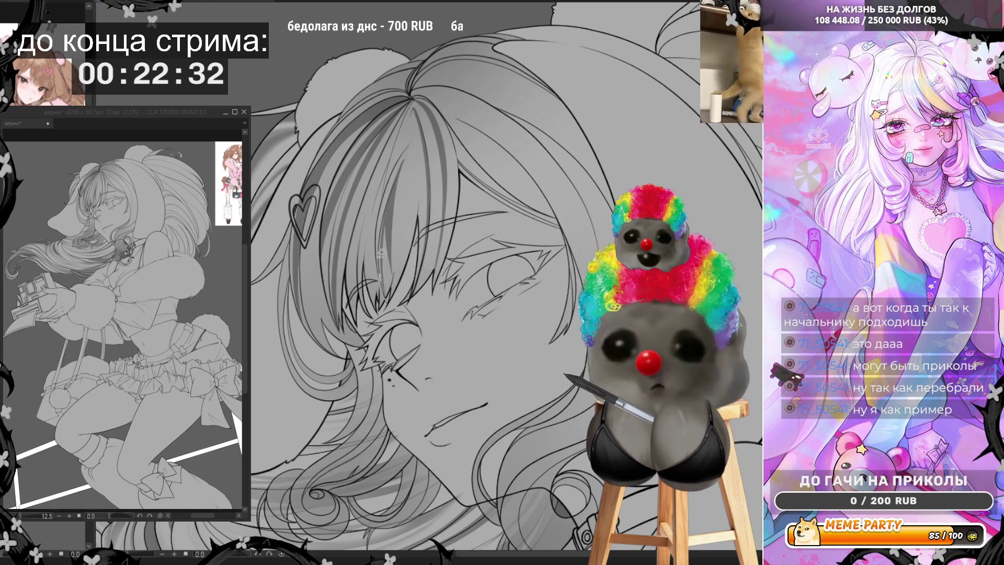
key("ctrl+z")
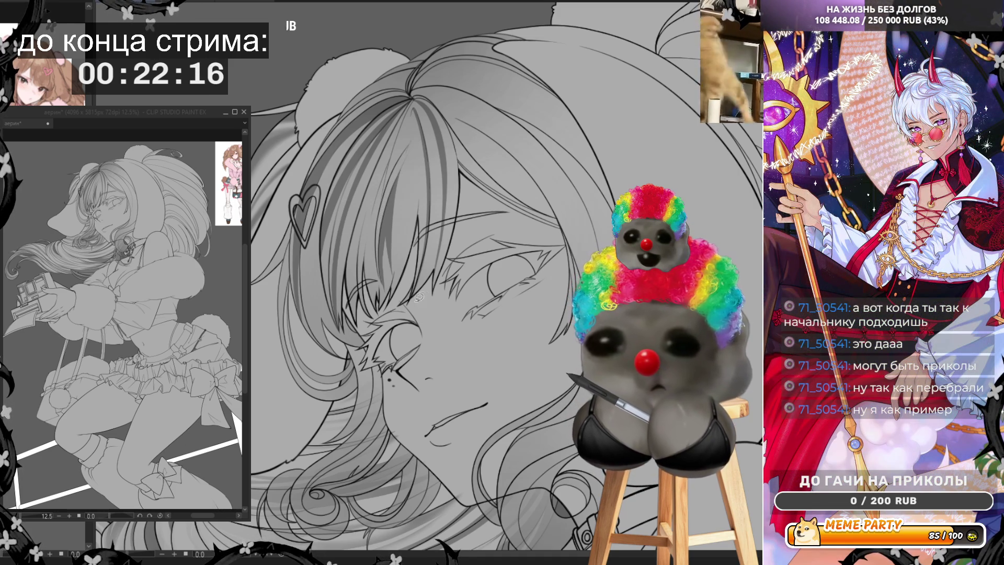
Add thin strand lines beside the face and darken the strand marks in the lower hair
left_click_drag(421, 281, 432, 247)
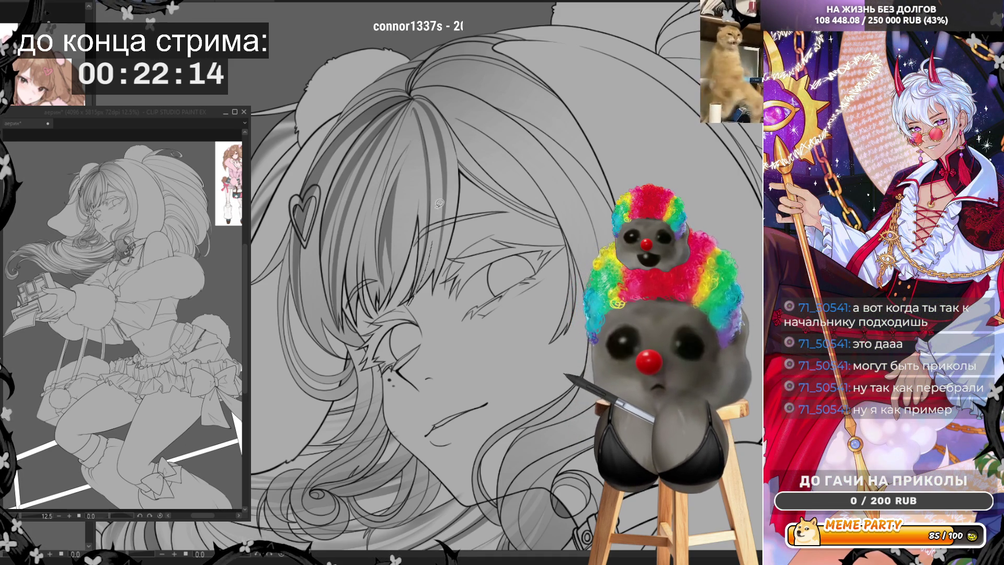
mouse_move(434, 177)
left_mouse_down()
mouse_move(429, 155)
mouse_move(410, 302)
left_mouse_up()
key("ctrl+z")
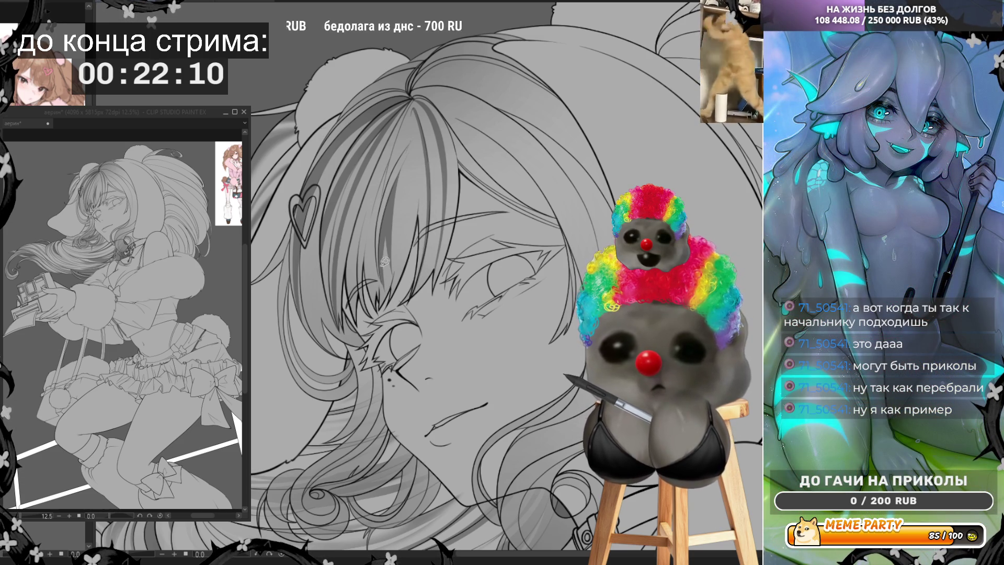
mouse_move(345, 354)
left_mouse_down()
mouse_move(317, 320)
mouse_move(310, 280)
mouse_move(342, 359)
left_mouse_up()
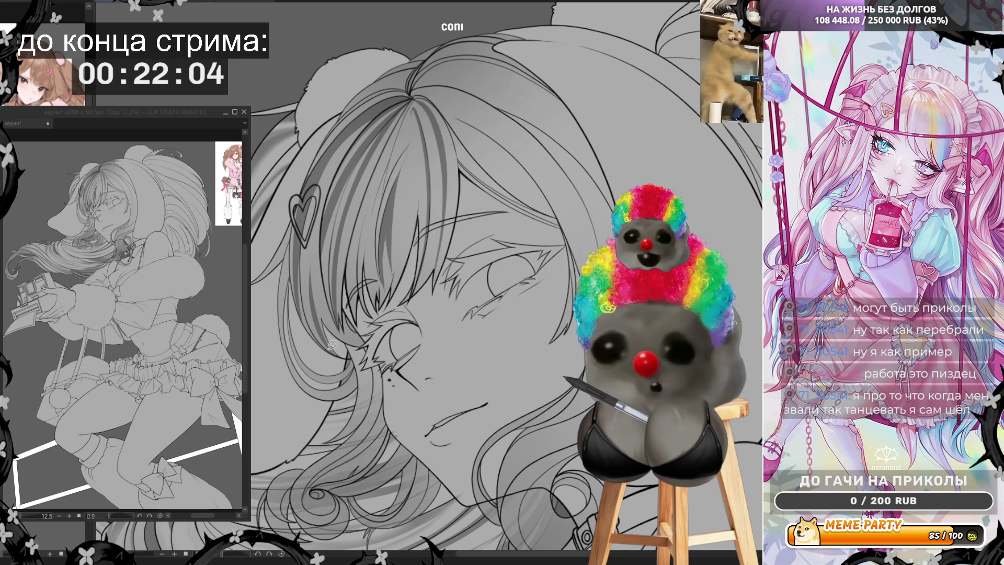
left_click_drag(348, 363, 329, 328)
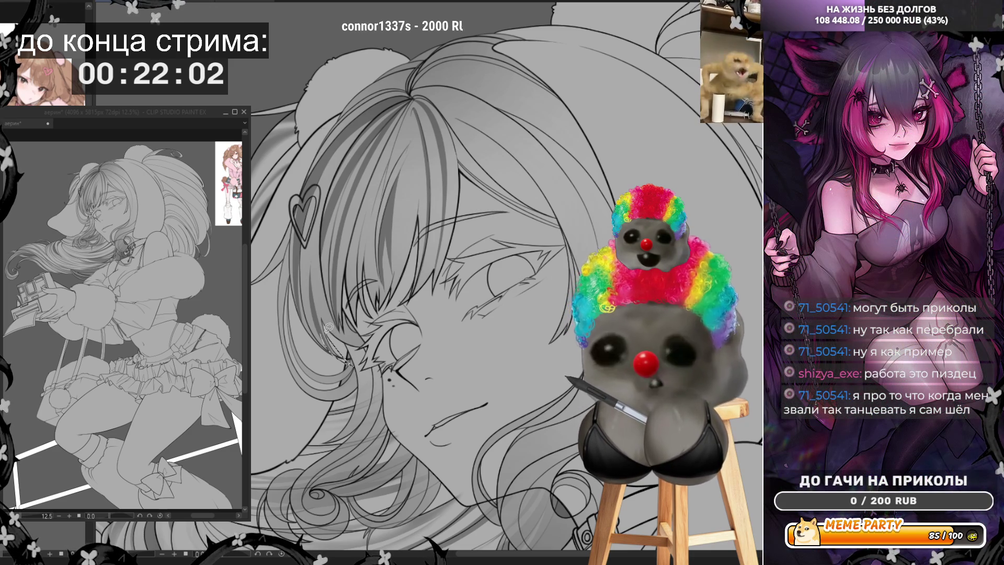
left_click_drag(313, 294, 338, 356)
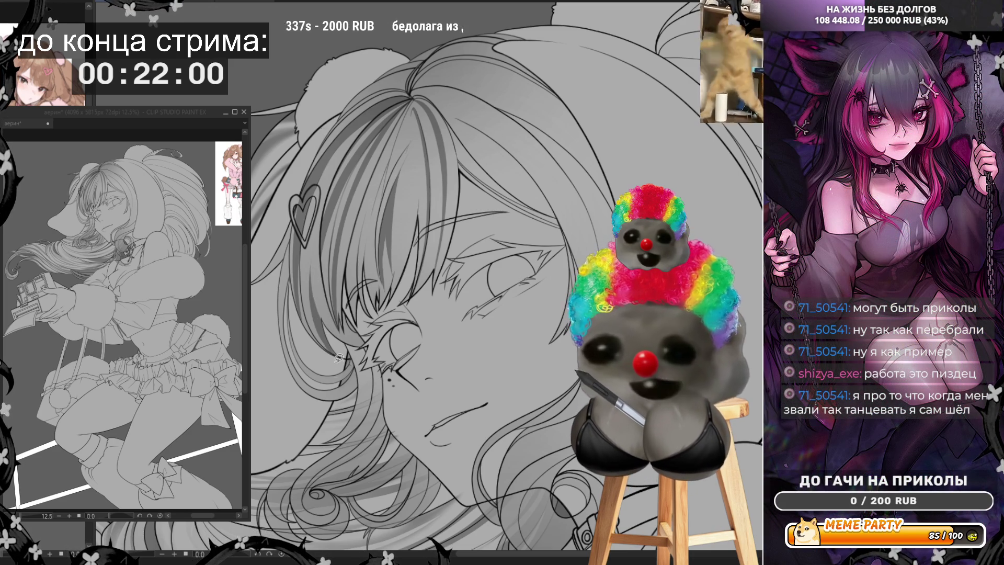